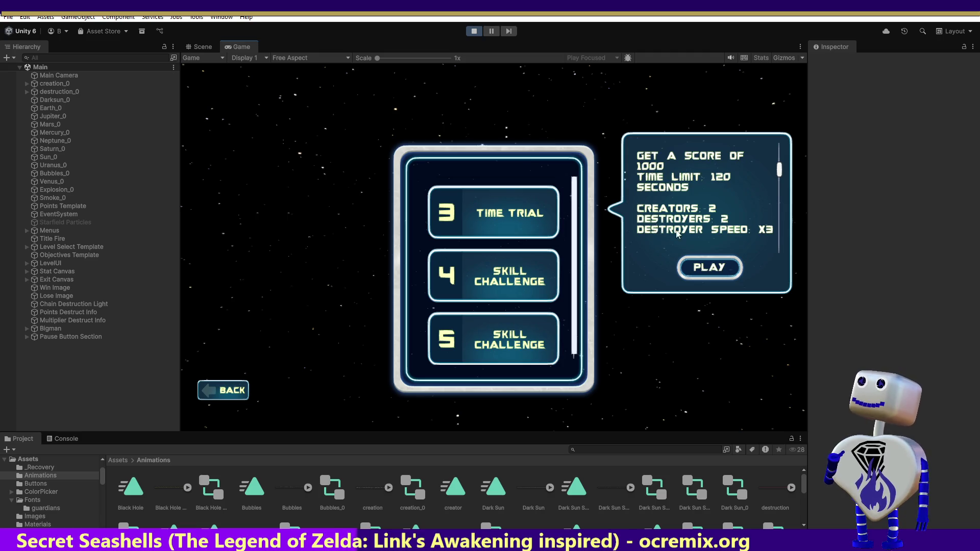
Step: Start the level and spawn four planets, including an orange planet and a ringed Saturn
{"action": "left_click", "coordinate": [694, 269]}
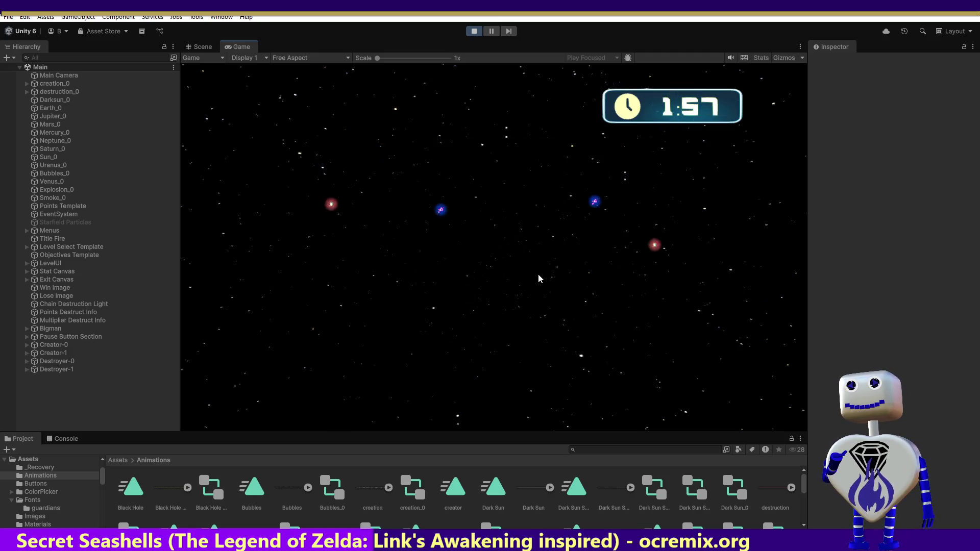
{"action": "left_click", "coordinate": [531, 323]}
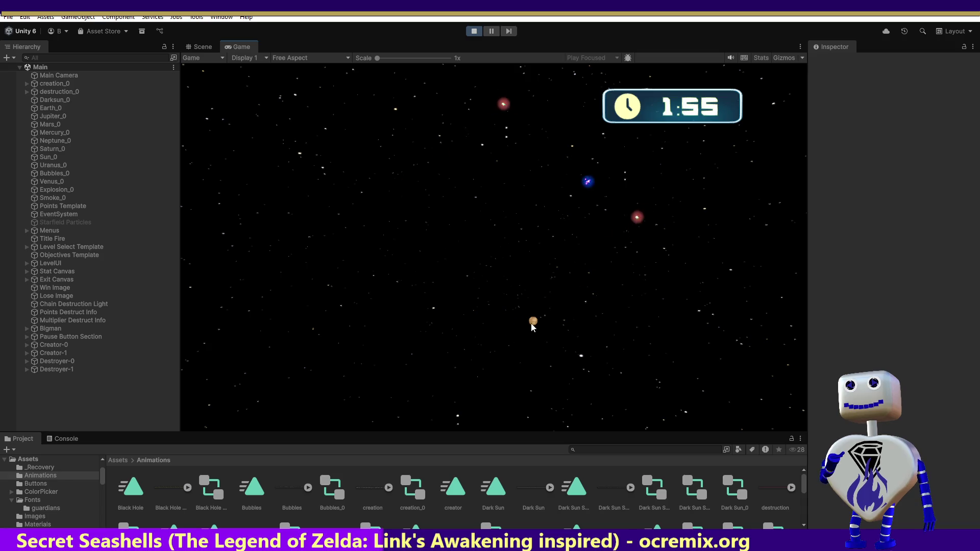
{"action": "left_click", "coordinate": [599, 251]}
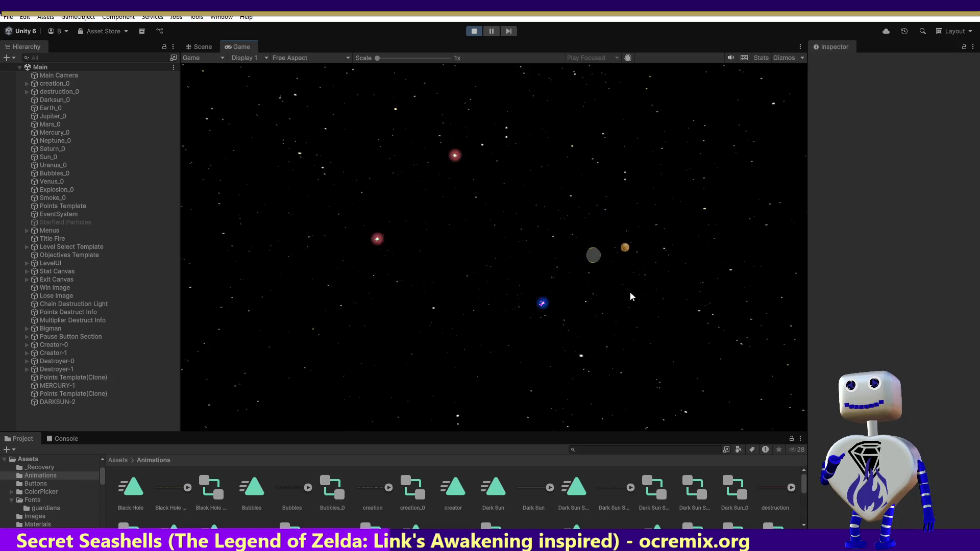
{"action": "left_click", "coordinate": [424, 363]}
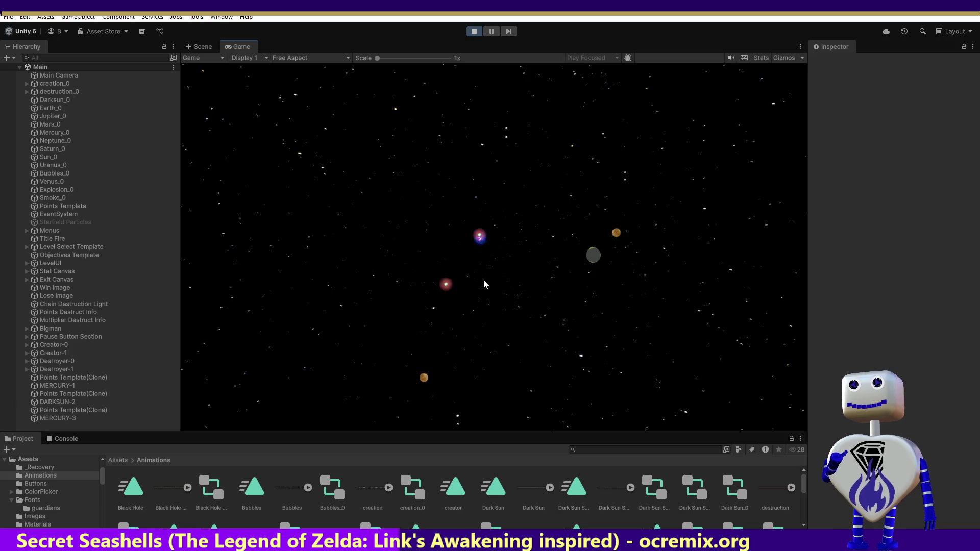
{"action": "left_click", "coordinate": [446, 209]}
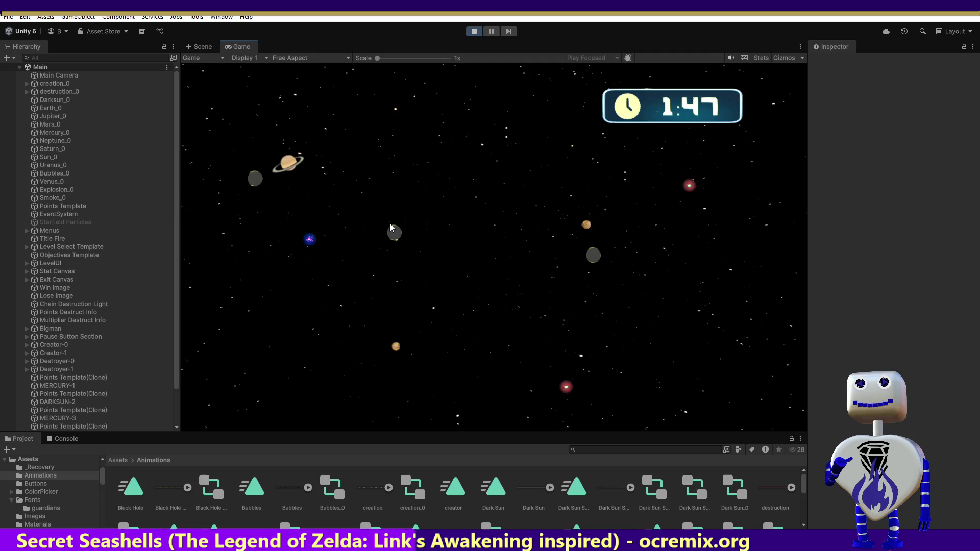
Step: Add a Jupiter near the bottom and fling planets together to crash the orange one
{"action": "left_click", "coordinate": [542, 359]}
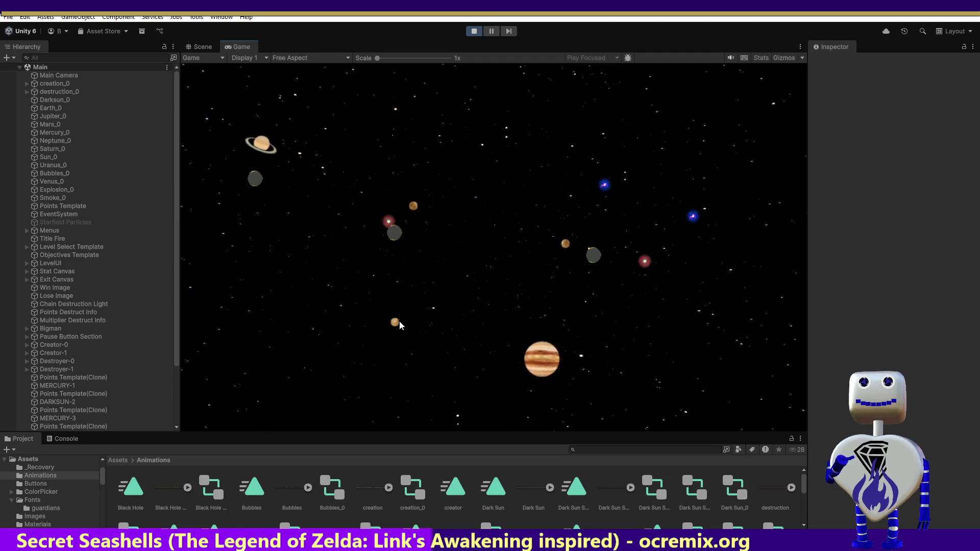
{"action": "left_click_drag", "start_coordinate": [399, 321], "coordinate": [473, 334]}
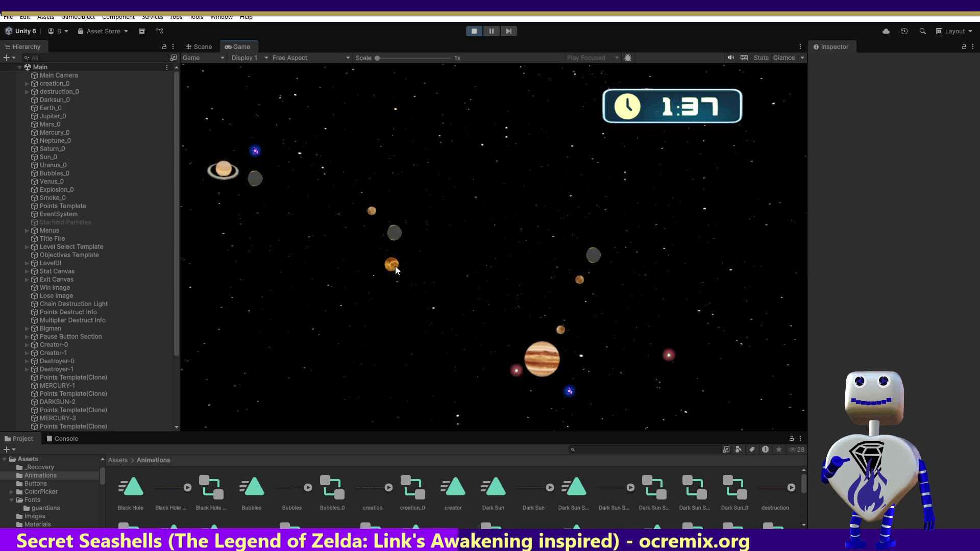
{"action": "mouse_move", "coordinate": [391, 262]}
{"action": "left_mouse_down"}
{"action": "mouse_move", "coordinate": [425, 261]}
{"action": "mouse_move", "coordinate": [475, 166]}
{"action": "left_mouse_up"}
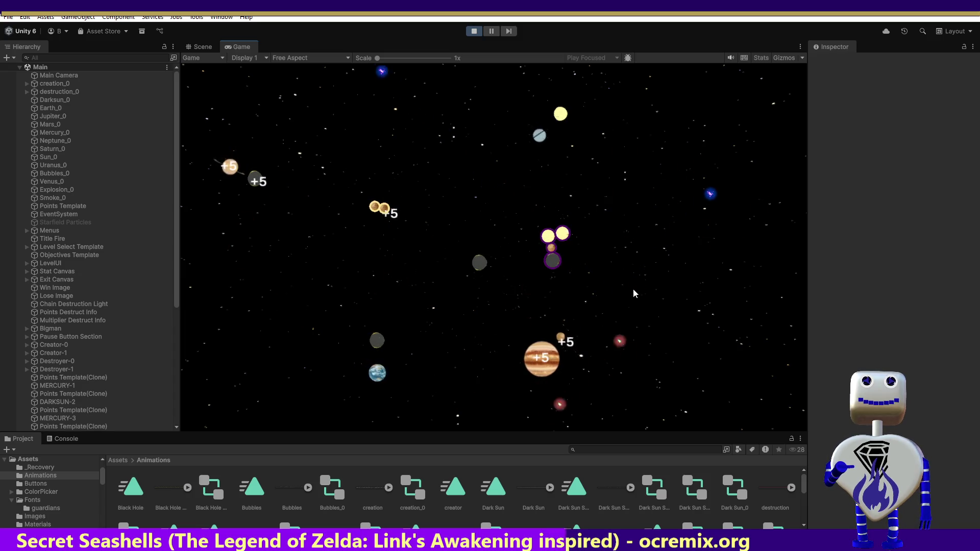
Step: Drag the grey planets, ringed planet and yellow sun into the planet chain
{"action": "left_click_drag", "start_coordinate": [493, 272], "coordinate": [552, 261]}
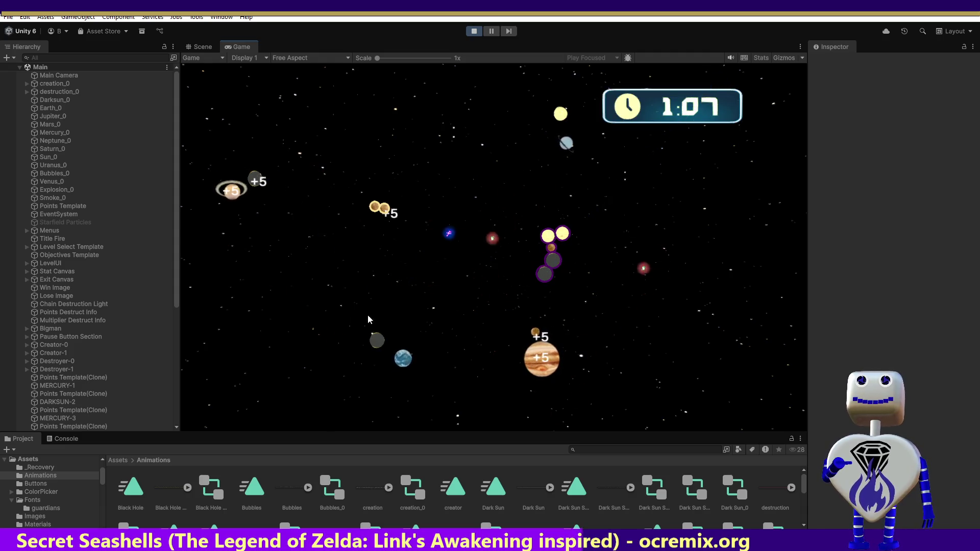
{"action": "mouse_move", "coordinate": [237, 194]}
{"action": "left_mouse_down"}
{"action": "mouse_move", "coordinate": [295, 264]}
{"action": "mouse_move", "coordinate": [334, 220]}
{"action": "mouse_move", "coordinate": [468, 228]}
{"action": "mouse_move", "coordinate": [491, 276]}
{"action": "mouse_move", "coordinate": [528, 292]}
{"action": "left_mouse_up"}
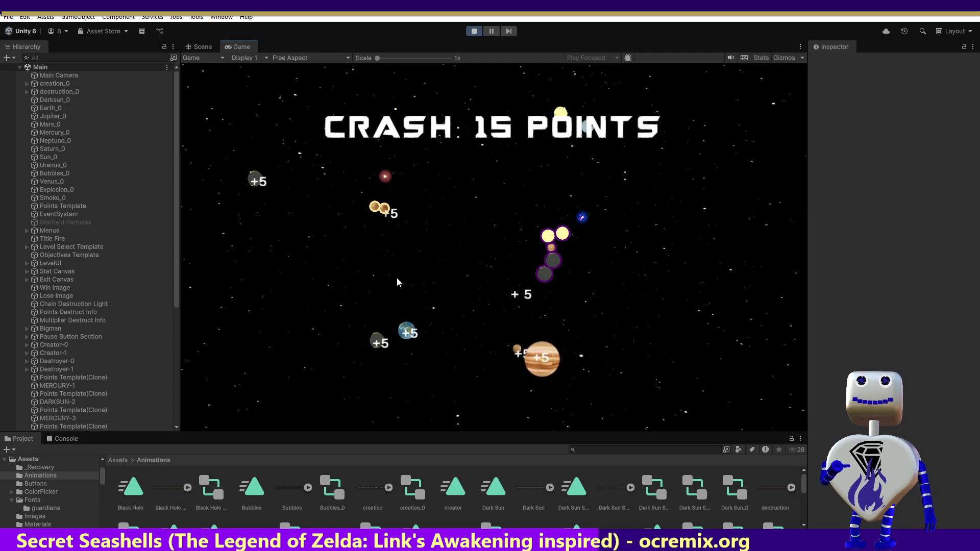
{"action": "mouse_move", "coordinate": [258, 181]}
{"action": "left_mouse_down"}
{"action": "mouse_move", "coordinate": [261, 262]}
{"action": "mouse_move", "coordinate": [393, 286]}
{"action": "mouse_move", "coordinate": [452, 269]}
{"action": "mouse_move", "coordinate": [443, 275]}
{"action": "left_mouse_up"}
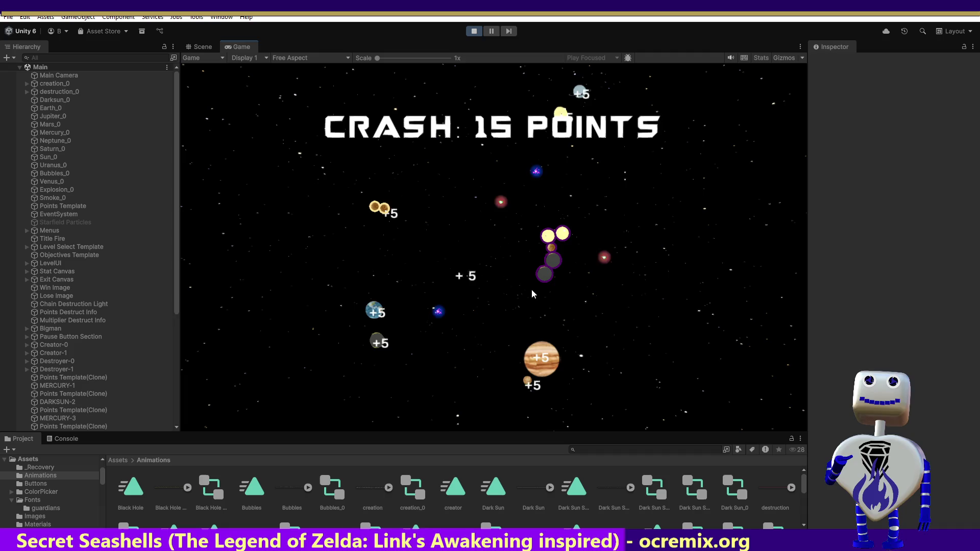
{"action": "mouse_move", "coordinate": [561, 111]}
{"action": "left_mouse_down"}
{"action": "mouse_move", "coordinate": [656, 125]}
{"action": "mouse_move", "coordinate": [542, 287]}
{"action": "left_mouse_up"}
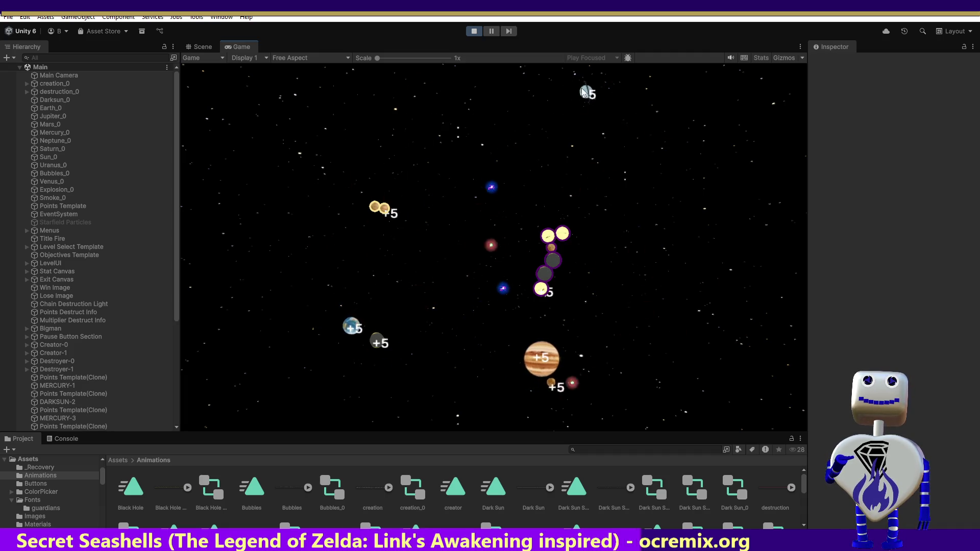
{"action": "mouse_move", "coordinate": [581, 88]}
{"action": "left_mouse_down"}
{"action": "mouse_move", "coordinate": [560, 185]}
{"action": "mouse_move", "coordinate": [562, 207]}
{"action": "mouse_move", "coordinate": [576, 218]}
{"action": "left_mouse_up"}
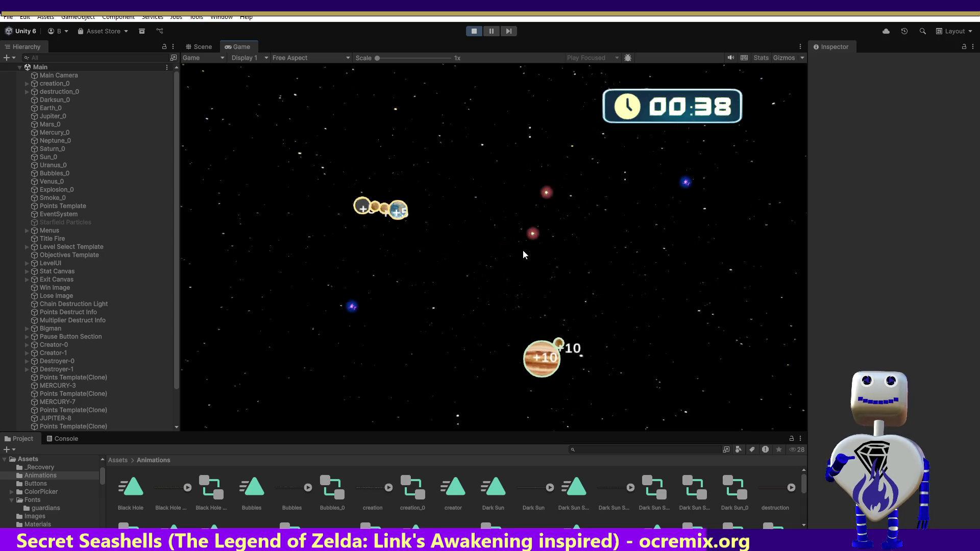
Step: Spawn grey, Mars, orange and ringed planets, then pull the orange ones next to Jupiter
{"action": "left_click", "coordinate": [569, 167]}
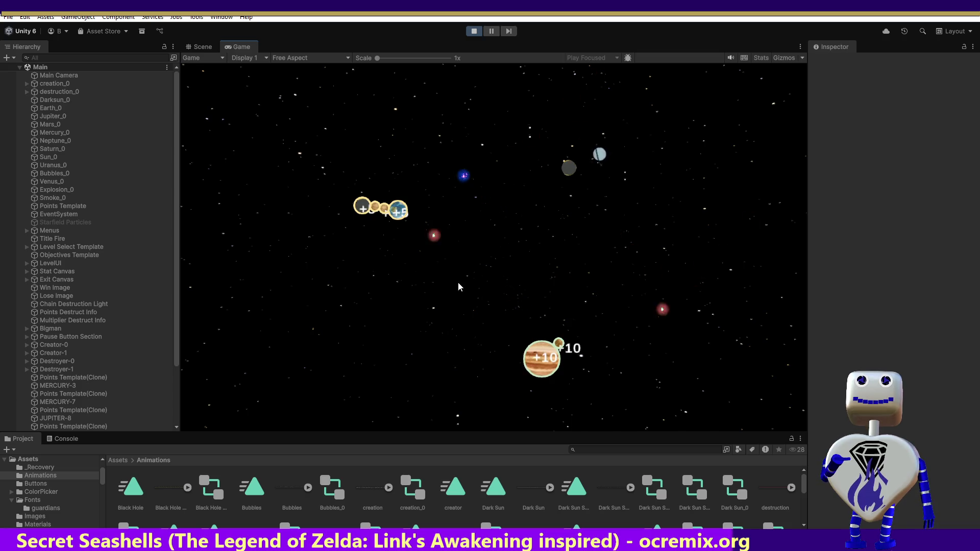
{"action": "left_click", "coordinate": [304, 119]}
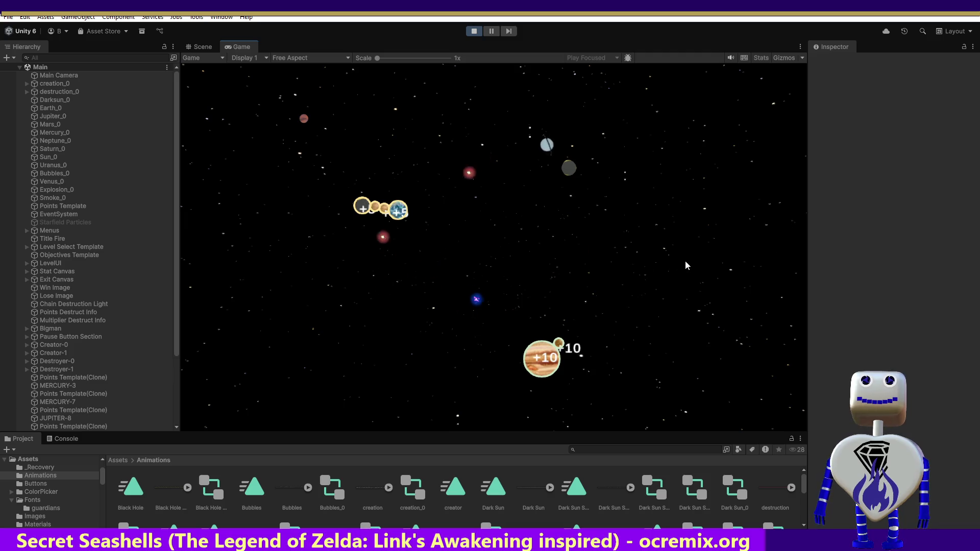
{"action": "left_click", "coordinate": [601, 282]}
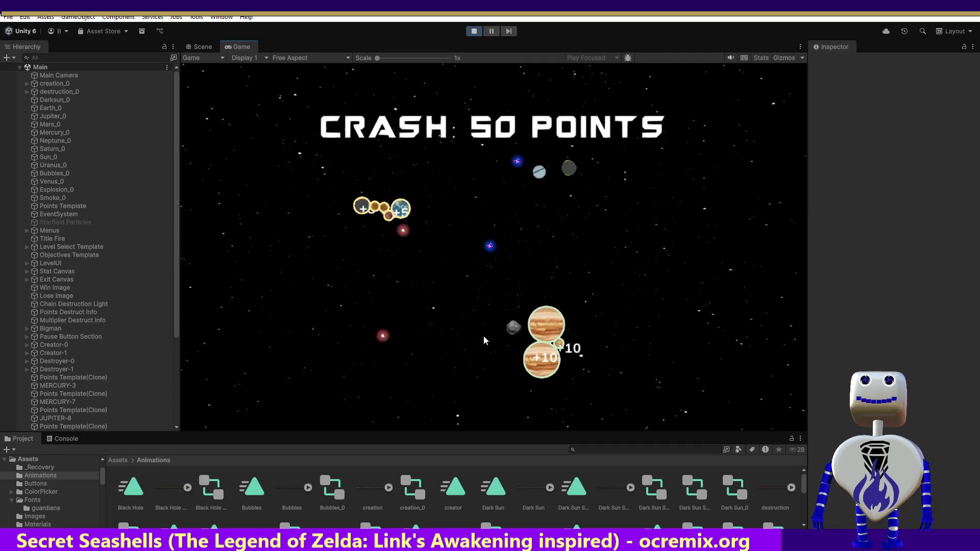
{"action": "left_click", "coordinate": [377, 343]}
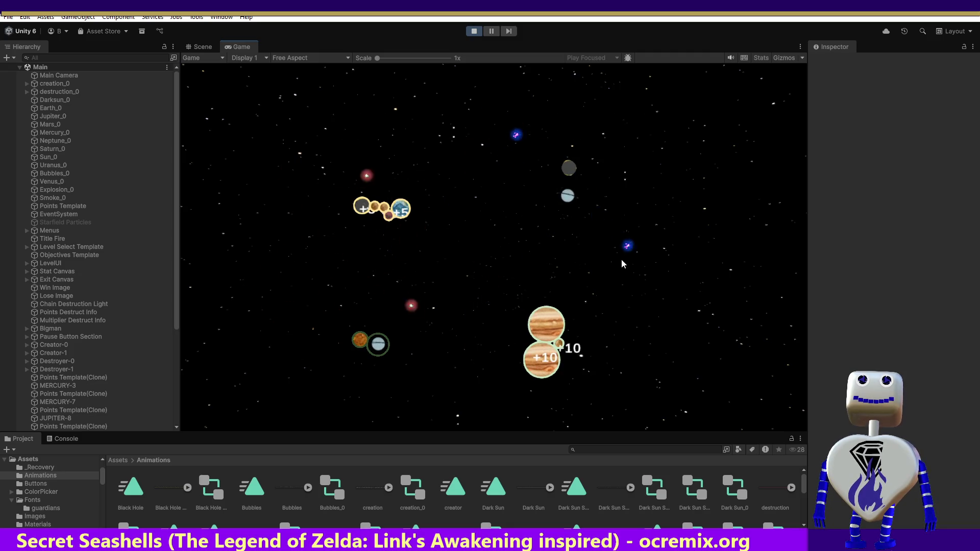
{"action": "left_click", "coordinate": [628, 256]}
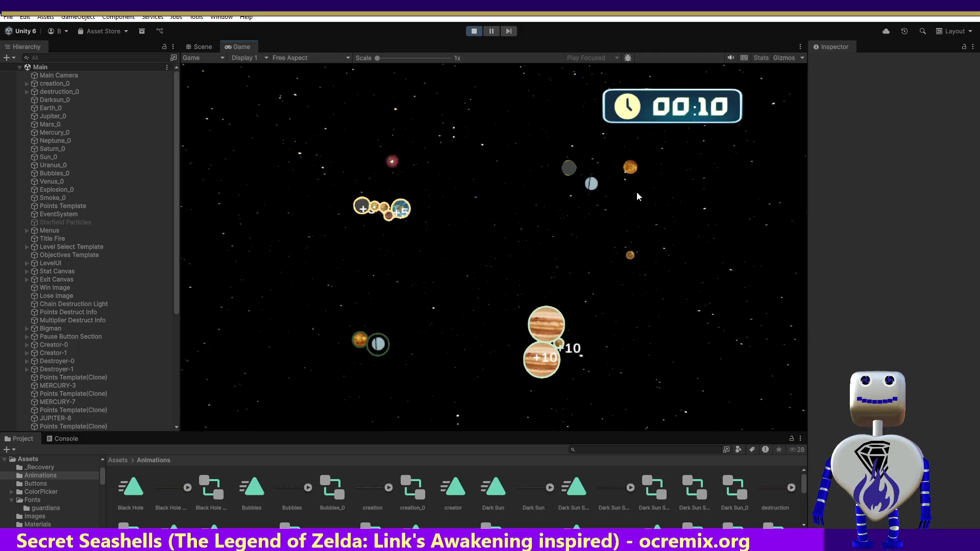
{"action": "left_click_drag", "start_coordinate": [630, 167], "coordinate": [565, 306]}
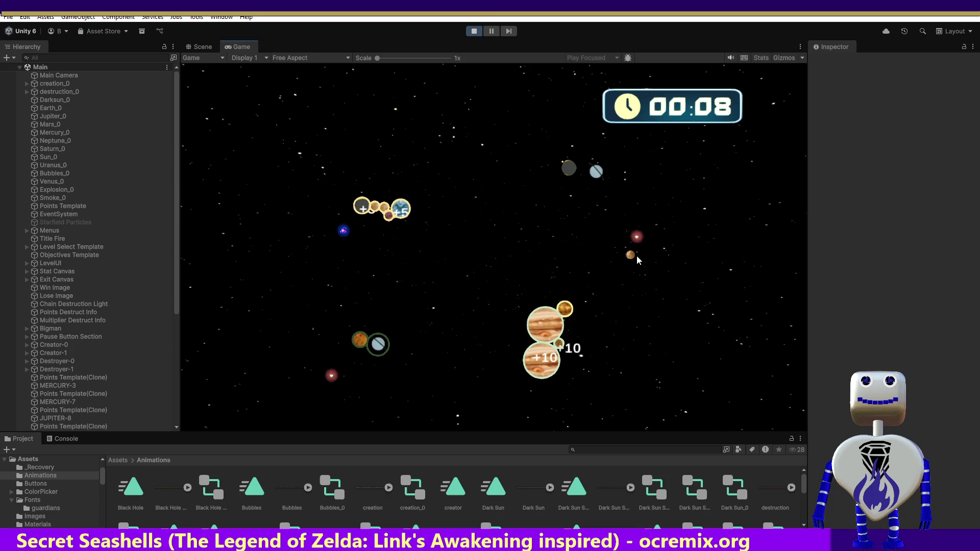
{"action": "left_click_drag", "start_coordinate": [626, 259], "coordinate": [576, 305]}
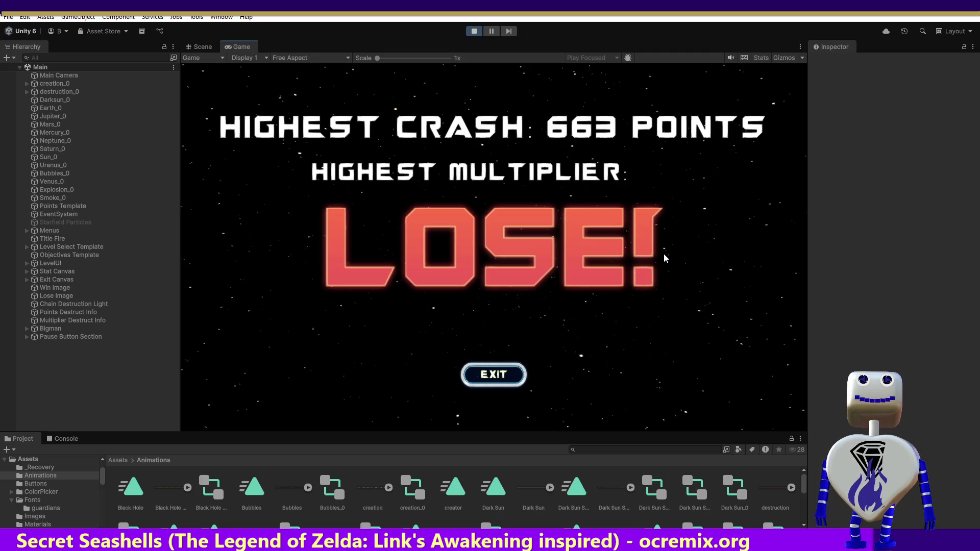
Step: Exit the LOSE! screen and view level 3 Time Trial: score 1000 within 120 seconds
{"action": "left_click", "coordinate": [502, 371]}
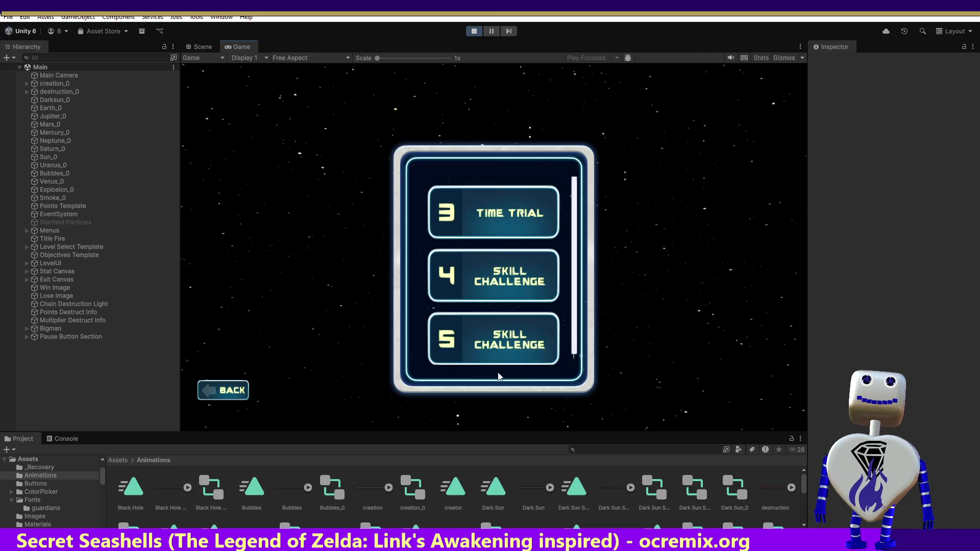
{"action": "left_click", "coordinate": [517, 227]}
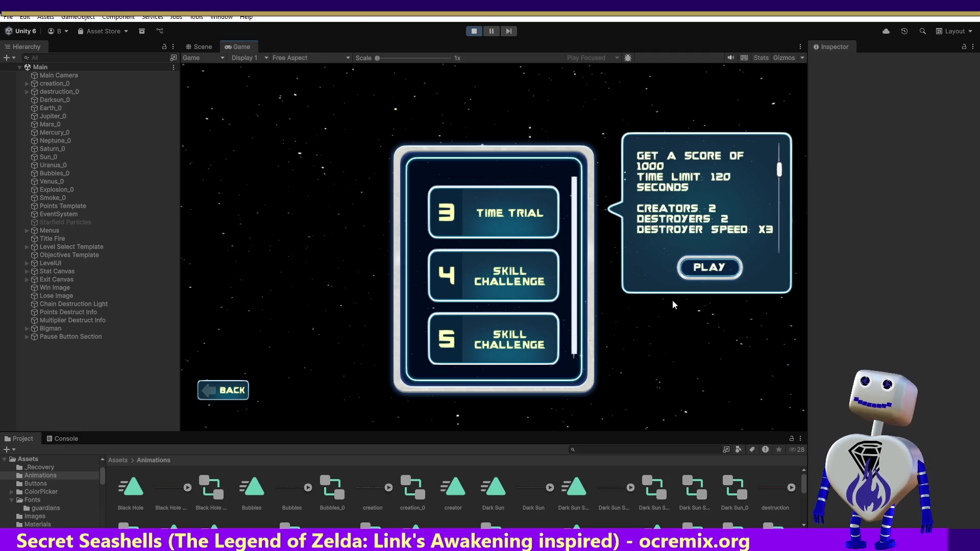
Step: Start the Time Trial level from its details panel
{"action": "left_click", "coordinate": [714, 275]}
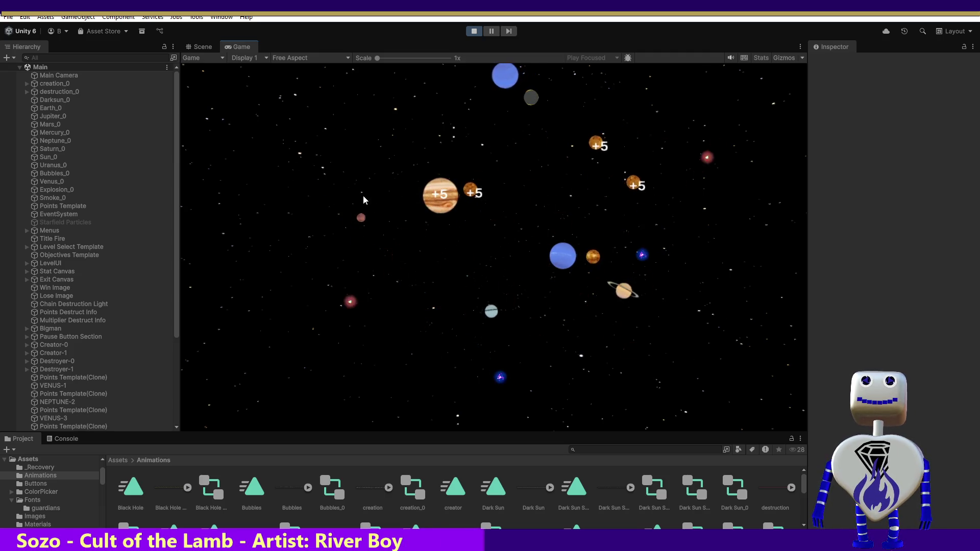
Step: Drag Mars, Saturn, the blue planet, red and orange planets and the sun into a Jupiter column
{"action": "mouse_move", "coordinate": [361, 217]}
{"action": "left_mouse_down"}
{"action": "mouse_move", "coordinate": [378, 243]}
{"action": "mouse_move", "coordinate": [449, 286]}
{"action": "left_mouse_up"}
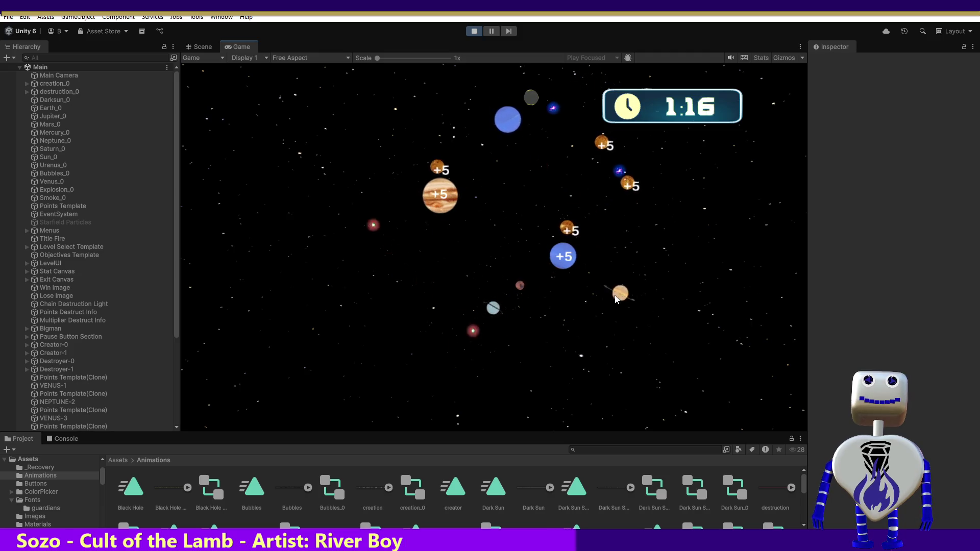
{"action": "mouse_move", "coordinate": [620, 295]}
{"action": "left_mouse_down"}
{"action": "mouse_move", "coordinate": [532, 404]}
{"action": "mouse_move", "coordinate": [373, 274]}
{"action": "mouse_move", "coordinate": [369, 210]}
{"action": "mouse_move", "coordinate": [408, 204]}
{"action": "left_mouse_up"}
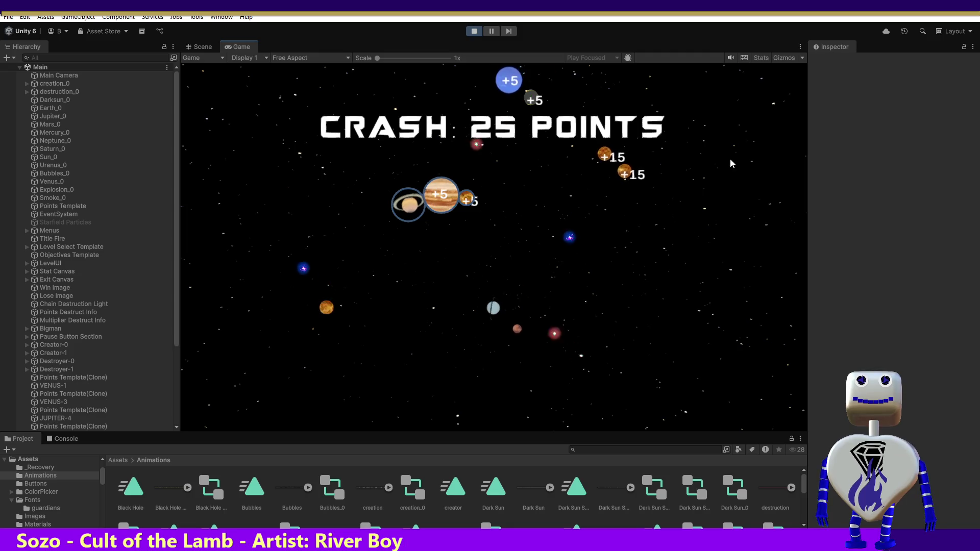
{"action": "mouse_move", "coordinate": [501, 89]}
{"action": "left_mouse_down"}
{"action": "mouse_move", "coordinate": [495, 184]}
{"action": "mouse_move", "coordinate": [486, 186]}
{"action": "left_mouse_up"}
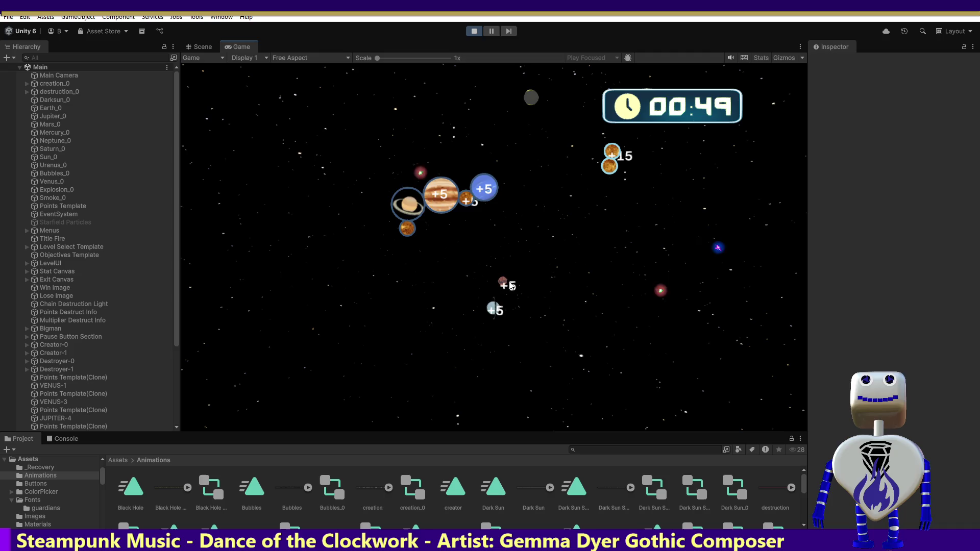
{"action": "mouse_move", "coordinate": [506, 283]}
{"action": "left_mouse_down"}
{"action": "mouse_move", "coordinate": [564, 275]}
{"action": "mouse_move", "coordinate": [538, 189]}
{"action": "mouse_move", "coordinate": [500, 182]}
{"action": "left_mouse_up"}
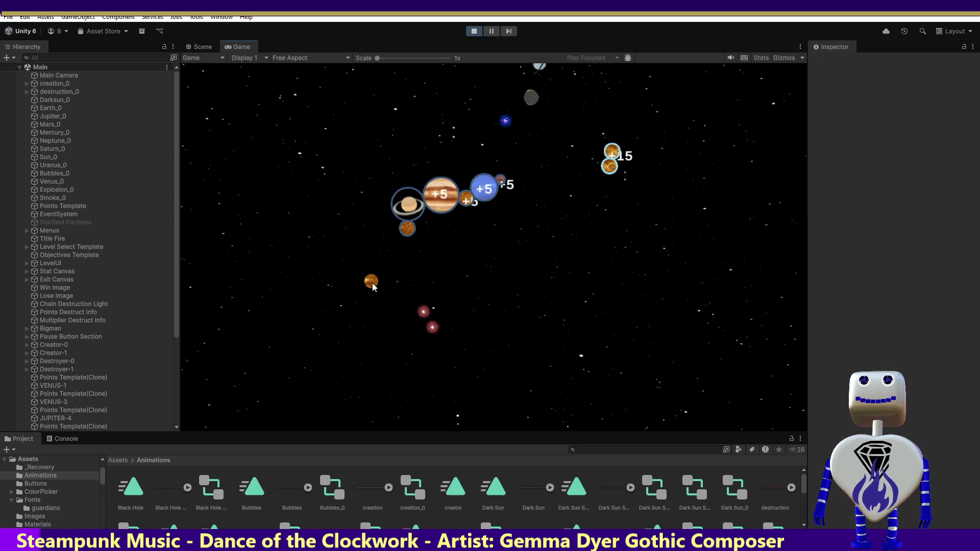
{"action": "mouse_move", "coordinate": [372, 283]}
{"action": "left_mouse_down"}
{"action": "mouse_move", "coordinate": [389, 330]}
{"action": "mouse_move", "coordinate": [408, 244]}
{"action": "left_mouse_up"}
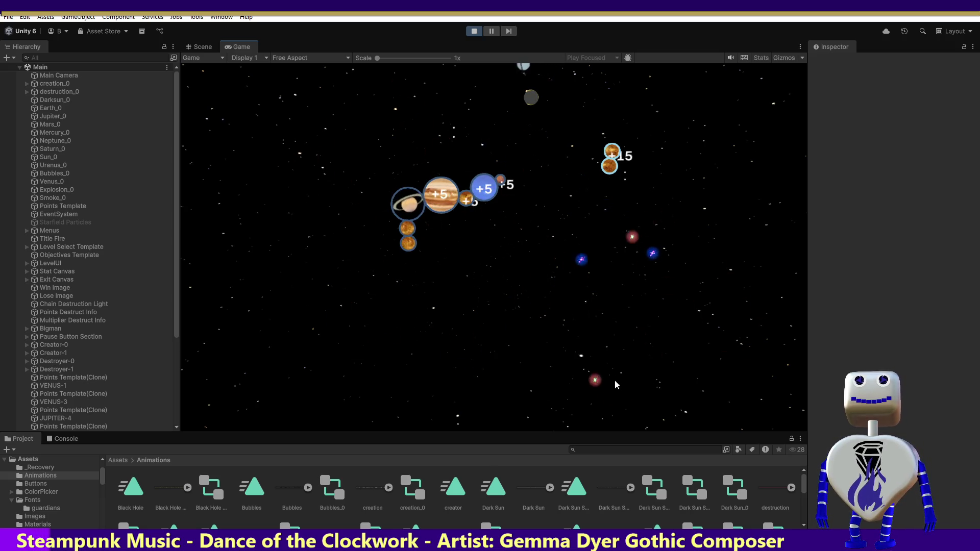
{"action": "mouse_move", "coordinate": [738, 268]}
{"action": "left_mouse_down"}
{"action": "mouse_move", "coordinate": [712, 294]}
{"action": "mouse_move", "coordinate": [420, 300]}
{"action": "mouse_move", "coordinate": [418, 260]}
{"action": "left_mouse_up"}
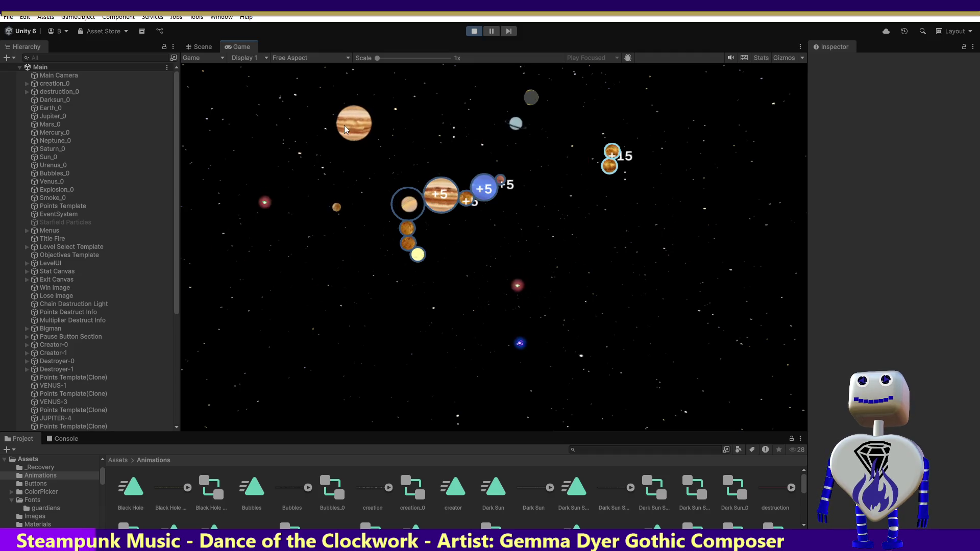
Step: Crash Jupiter, the ringed planet chain and the grey planet for points
{"action": "left_click", "coordinate": [344, 124]}
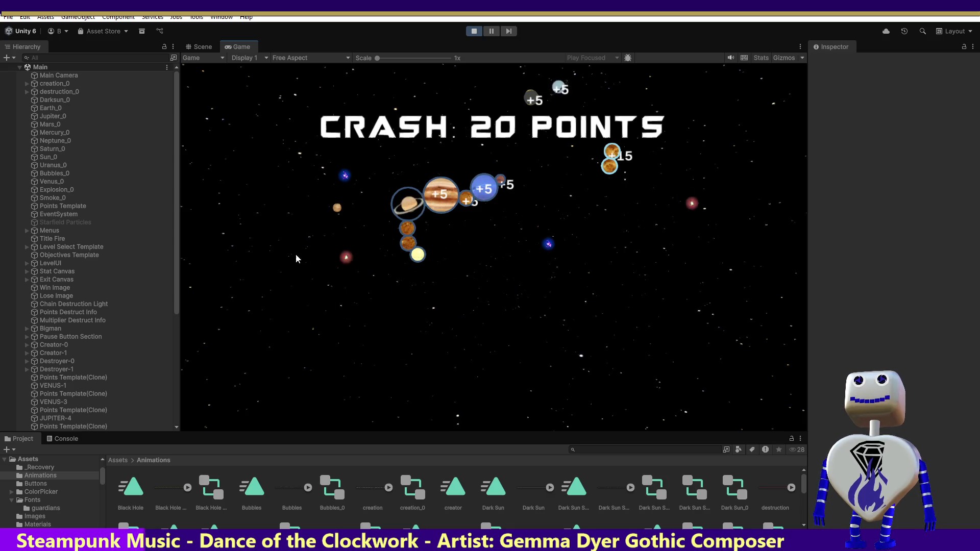
{"action": "left_click", "coordinate": [400, 219]}
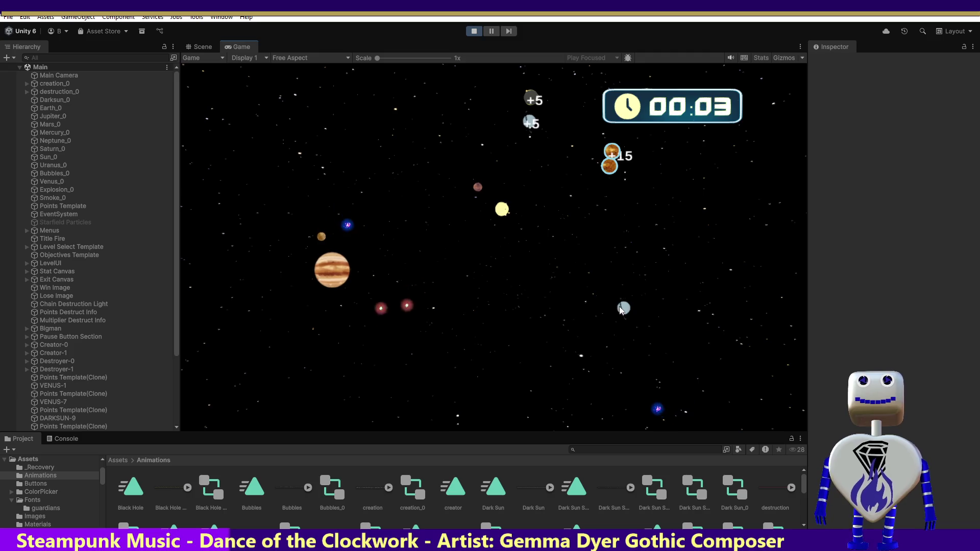
{"action": "left_click", "coordinate": [611, 248]}
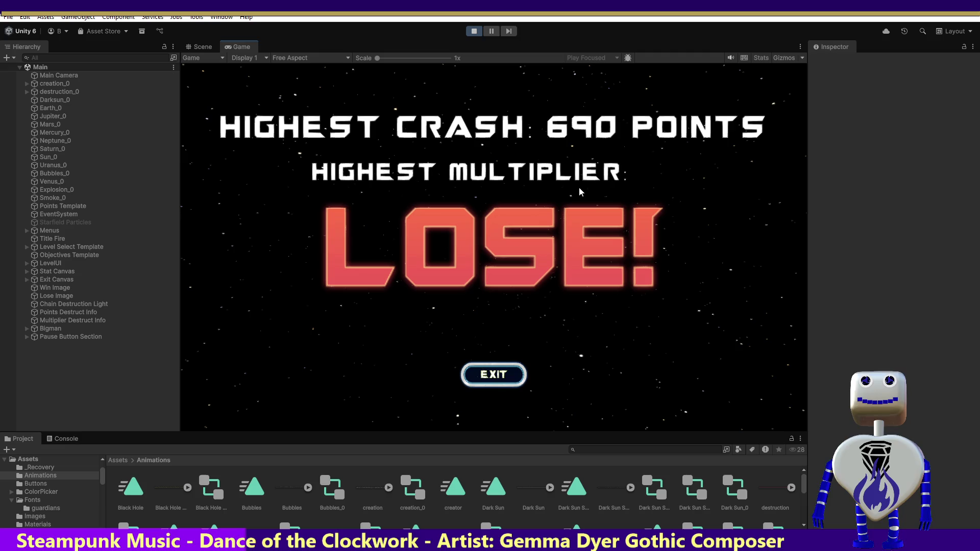
Step: Return to level select, restart the Time Trial level and place an Earth
{"action": "left_click", "coordinate": [497, 378]}
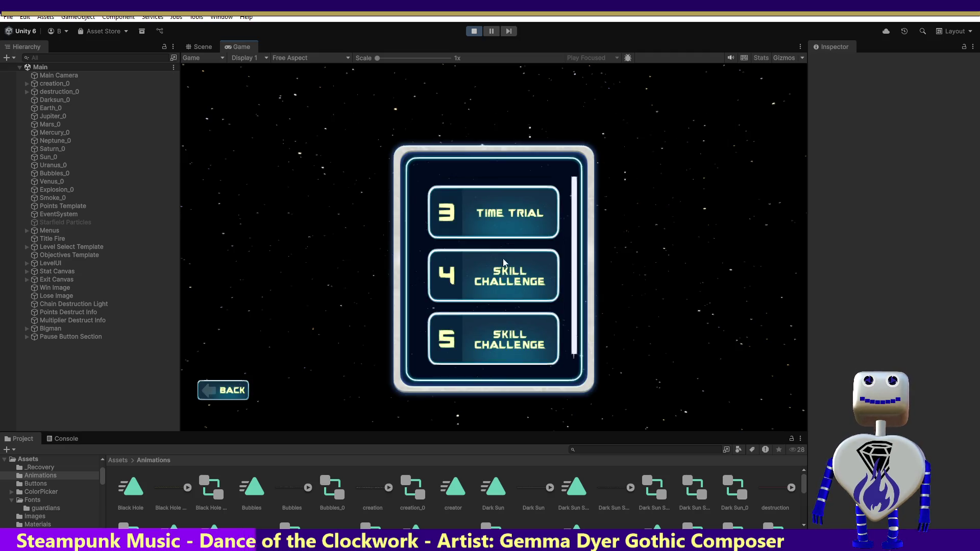
{"action": "left_click", "coordinate": [501, 222]}
{"action": "left_click", "coordinate": [737, 274]}
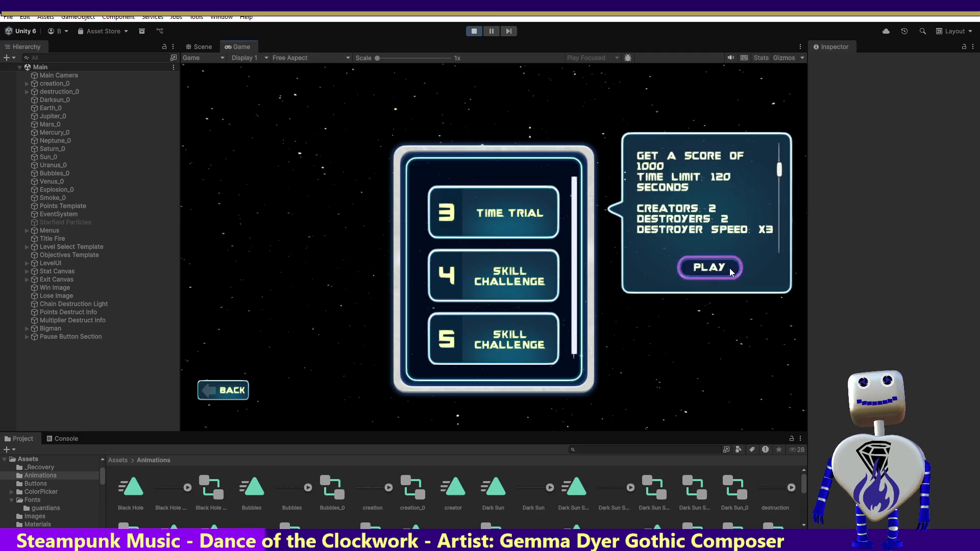
{"action": "left_click", "coordinate": [445, 186]}
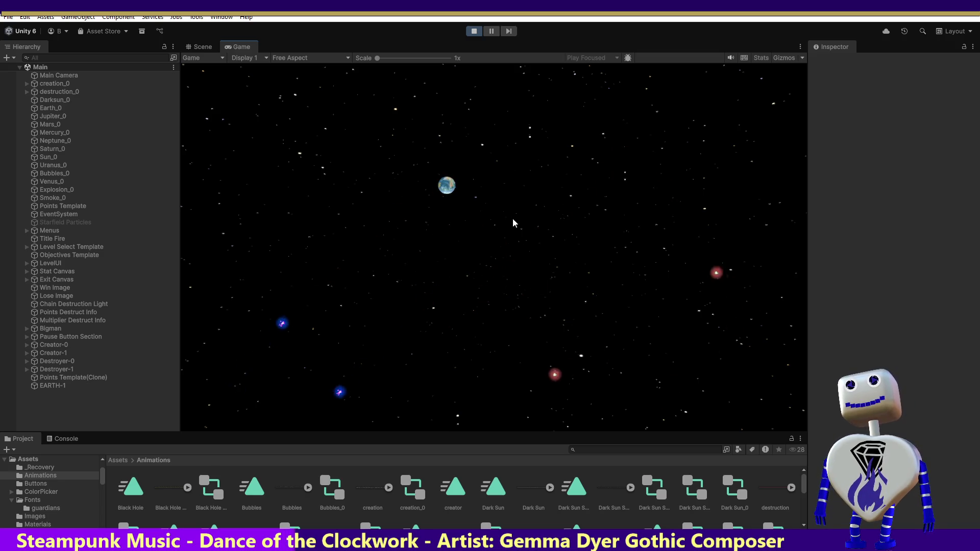
Step: Place two suns, a Uranus, a Jupiter, a yellow planet and two grey planets across the field
{"action": "left_click", "coordinate": [328, 289]}
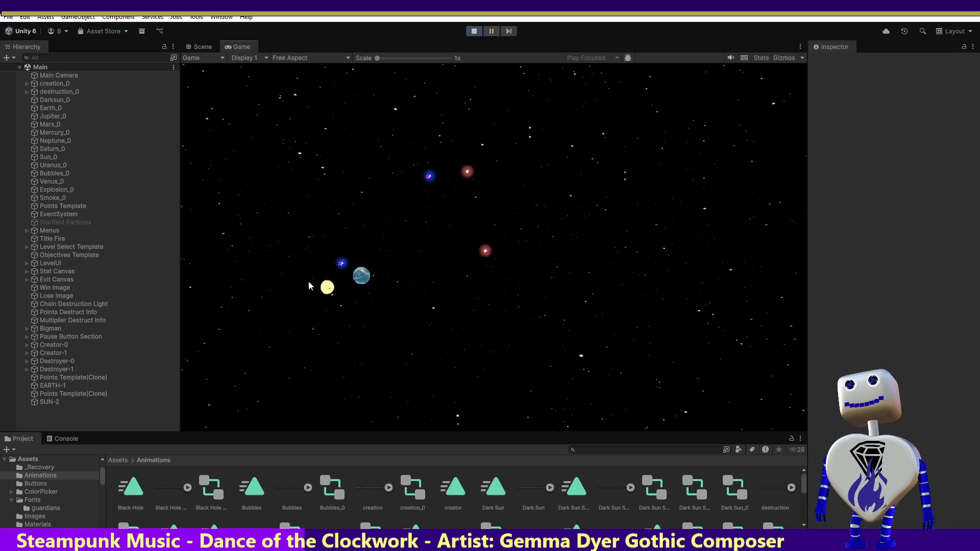
{"action": "left_click", "coordinate": [360, 238]}
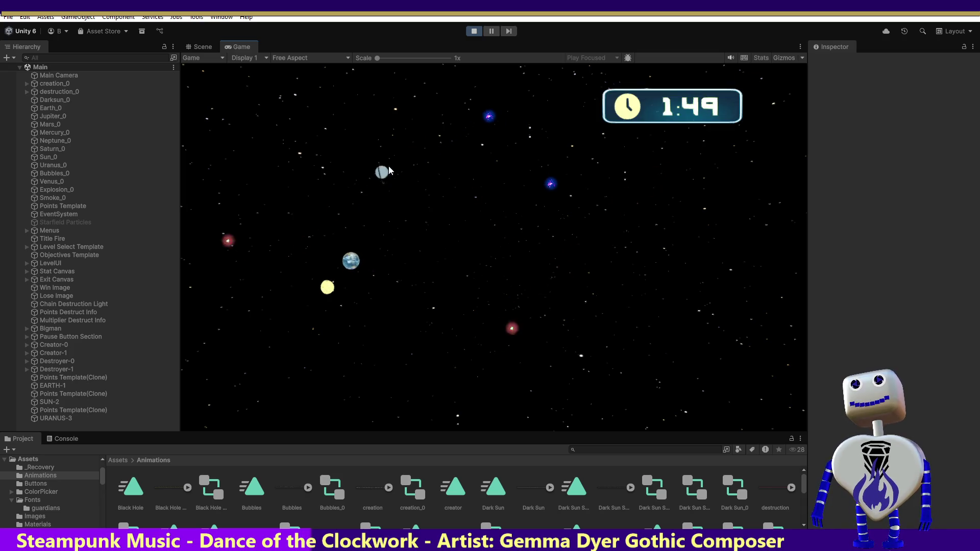
{"action": "left_click", "coordinate": [535, 116]}
{"action": "left_click", "coordinate": [484, 312]}
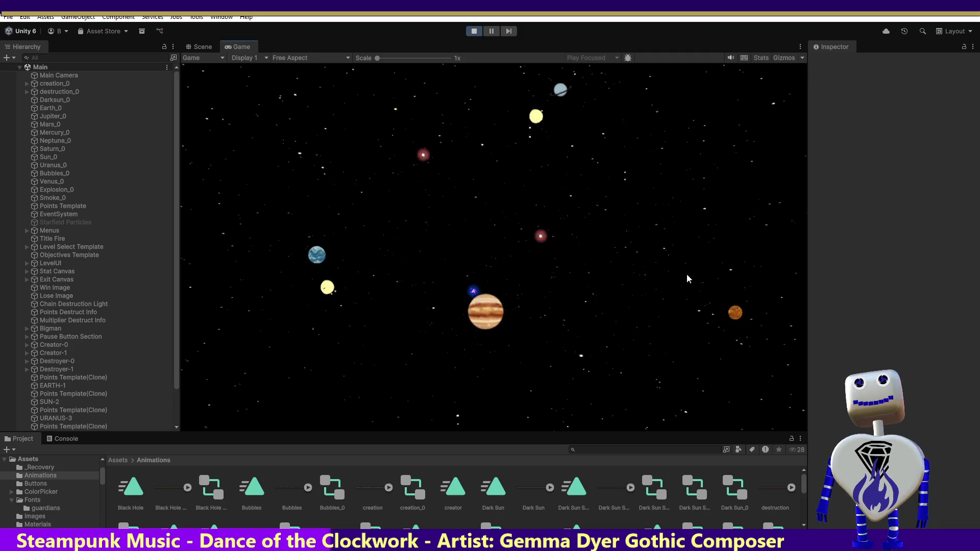
{"action": "left_click", "coordinate": [650, 158]}
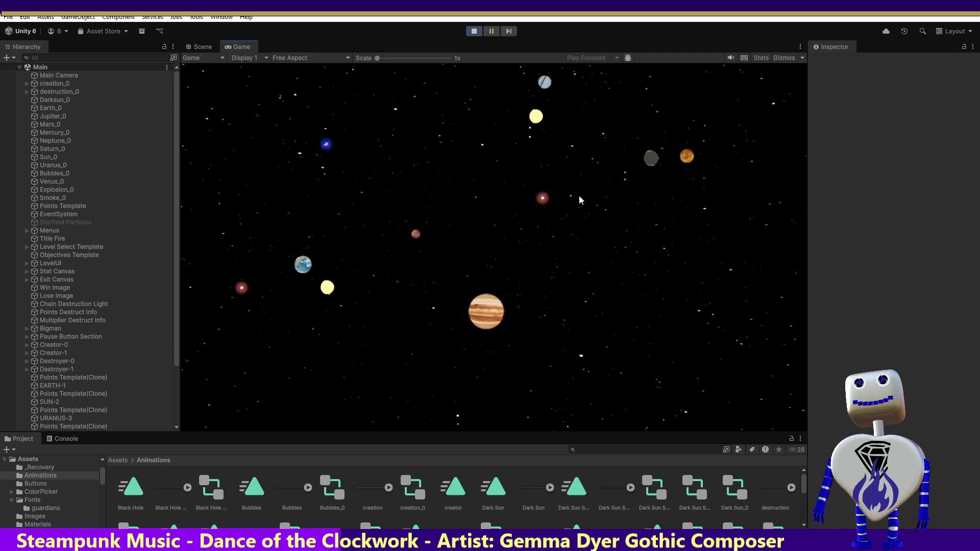
{"action": "left_click", "coordinate": [500, 249]}
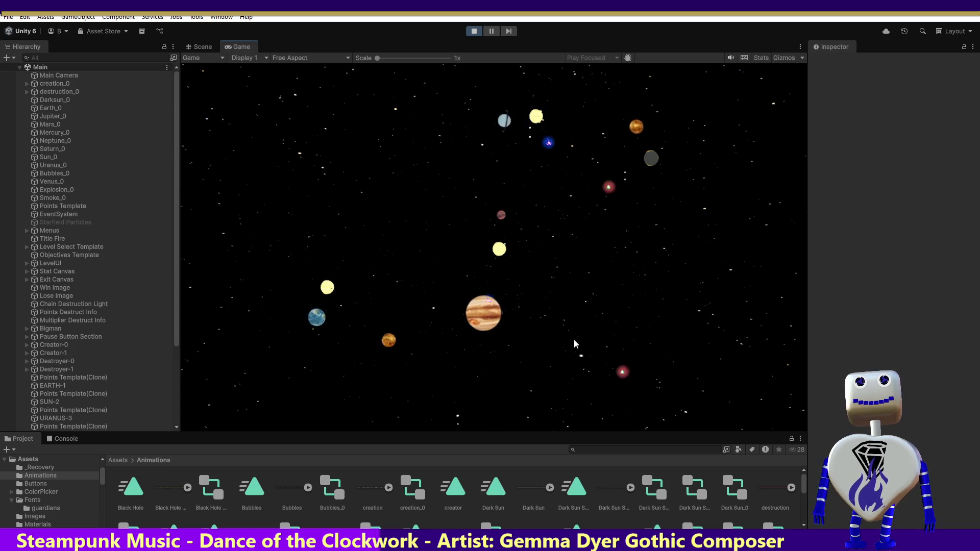
{"action": "left_click", "coordinate": [521, 269]}
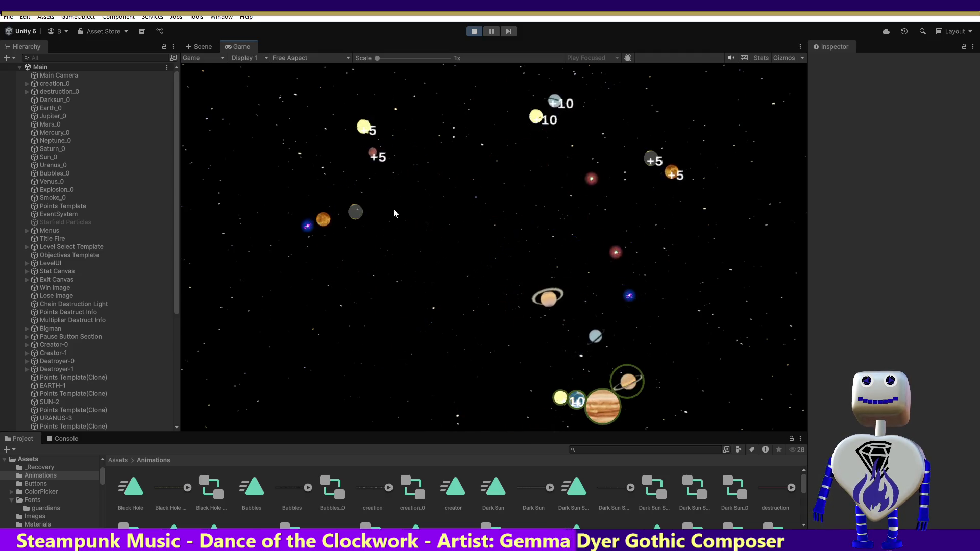
Step: Drag the dark planet, a grey planet, the sun and Jupiter into the bottom cluster
{"action": "left_click_drag", "start_coordinate": [654, 165], "coordinate": [638, 406]}
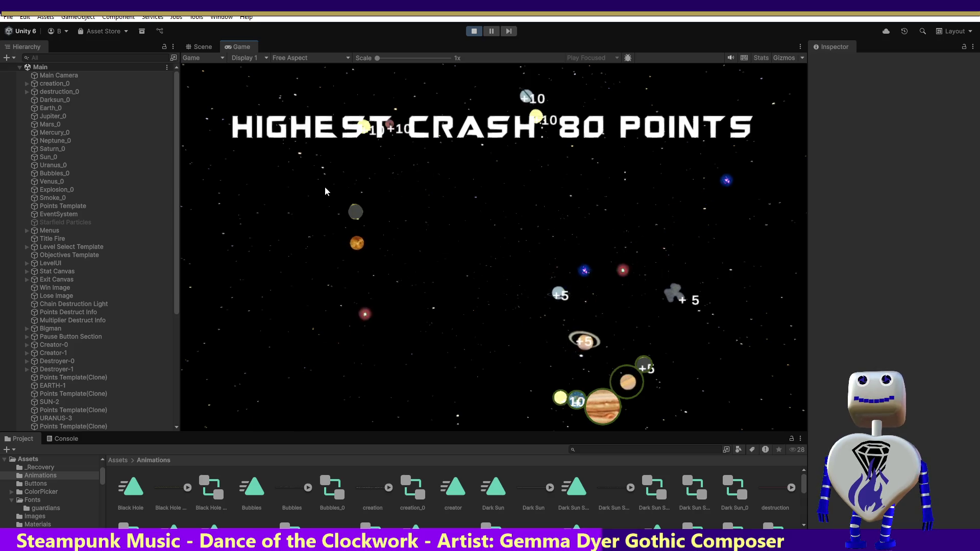
{"action": "mouse_move", "coordinate": [516, 110]}
{"action": "left_mouse_down"}
{"action": "mouse_move", "coordinate": [506, 168]}
{"action": "mouse_move", "coordinate": [449, 278]}
{"action": "mouse_move", "coordinate": [459, 391]}
{"action": "mouse_move", "coordinate": [553, 397]}
{"action": "left_mouse_up"}
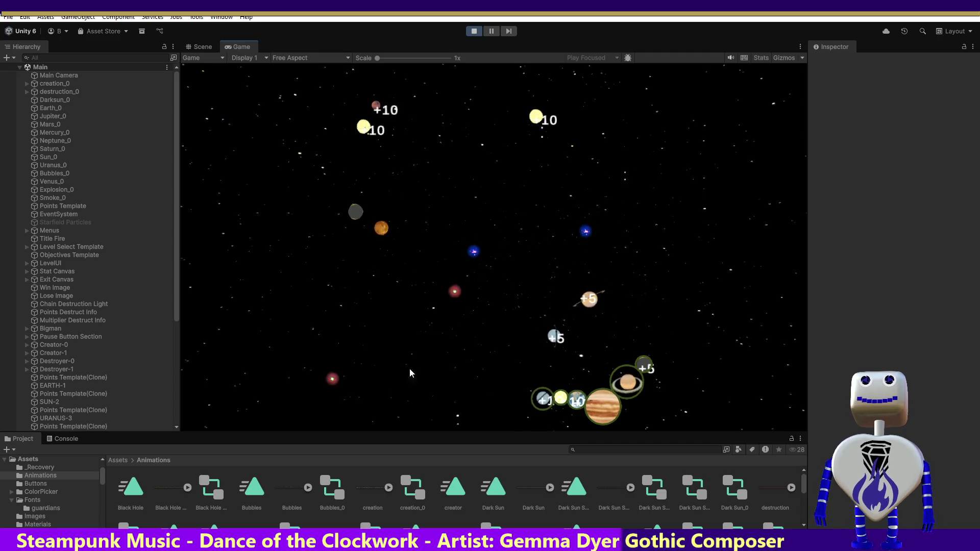
{"action": "mouse_move", "coordinate": [364, 127]}
{"action": "left_mouse_down"}
{"action": "mouse_move", "coordinate": [270, 139]}
{"action": "mouse_move", "coordinate": [276, 335]}
{"action": "mouse_move", "coordinate": [525, 402]}
{"action": "left_mouse_up"}
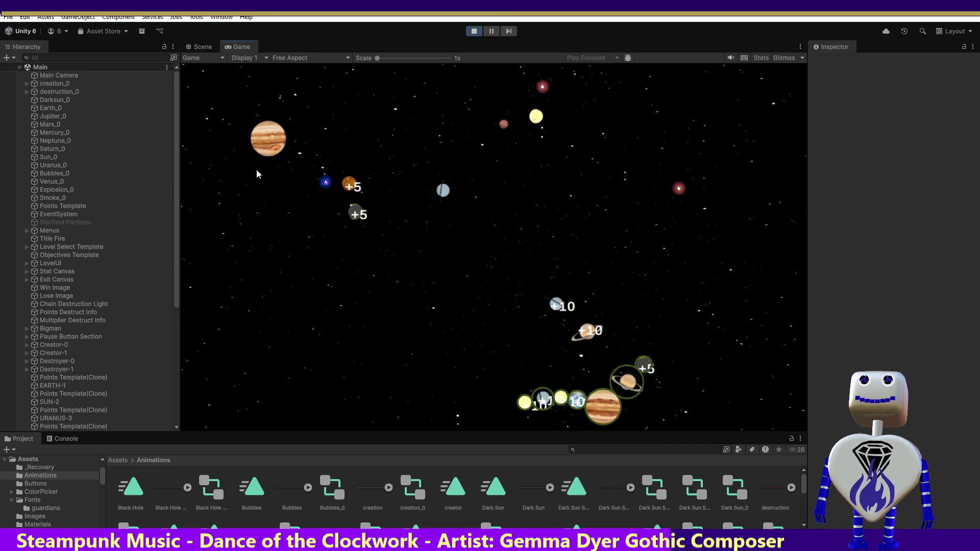
{"action": "left_click_drag", "start_coordinate": [235, 145], "coordinate": [522, 403]}
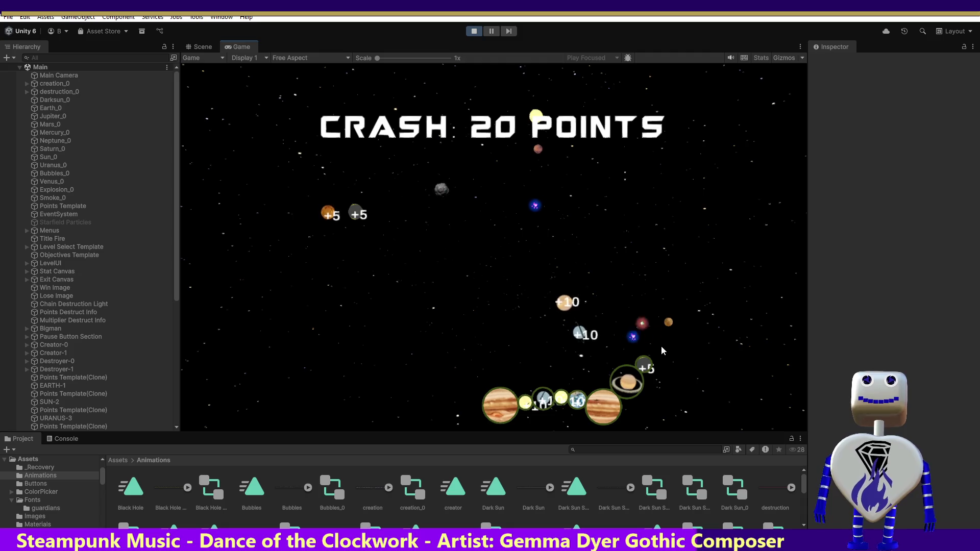
Step: Join grey, sun, red and orange planets onto the chain, then crash a +5 planet
{"action": "mouse_move", "coordinate": [590, 329]}
{"action": "left_mouse_down"}
{"action": "mouse_move", "coordinate": [688, 282]}
{"action": "mouse_move", "coordinate": [656, 347]}
{"action": "left_mouse_up"}
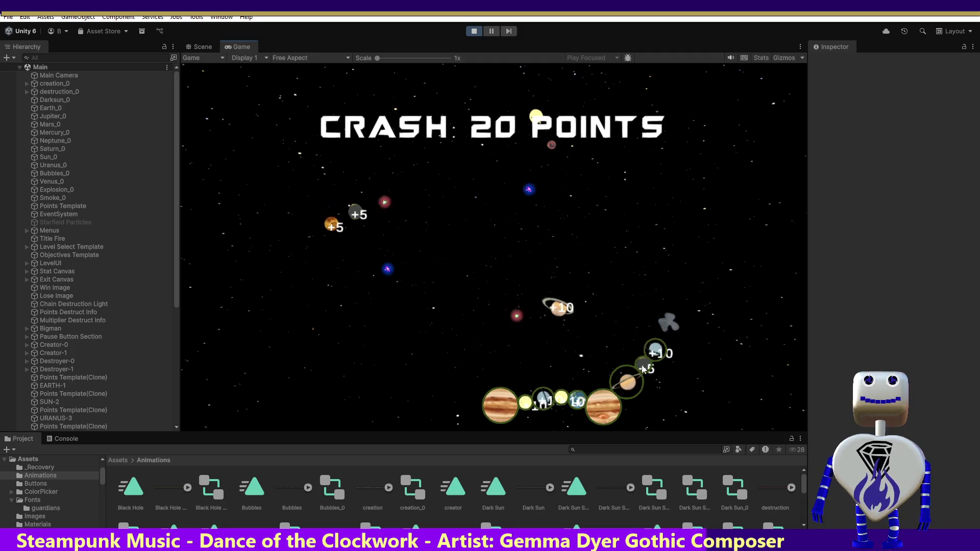
{"action": "mouse_move", "coordinate": [562, 307]}
{"action": "left_mouse_down"}
{"action": "mouse_move", "coordinate": [623, 280]}
{"action": "mouse_move", "coordinate": [655, 340]}
{"action": "left_mouse_up"}
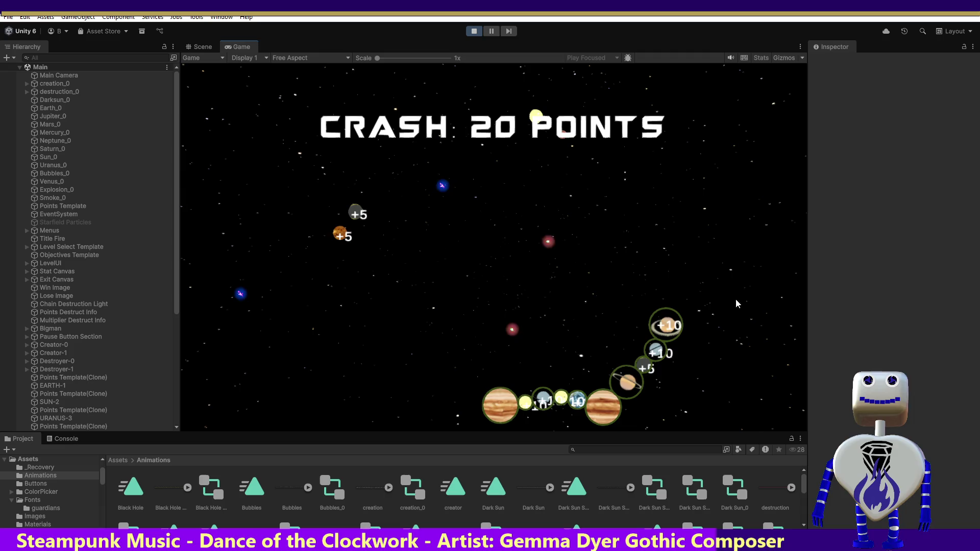
{"action": "mouse_move", "coordinate": [534, 117]}
{"action": "left_mouse_down"}
{"action": "mouse_move", "coordinate": [691, 219]}
{"action": "mouse_move", "coordinate": [682, 306]}
{"action": "left_mouse_up"}
{"action": "mouse_move", "coordinate": [567, 126]}
{"action": "left_mouse_down"}
{"action": "mouse_move", "coordinate": [685, 226]}
{"action": "mouse_move", "coordinate": [692, 287]}
{"action": "left_mouse_up"}
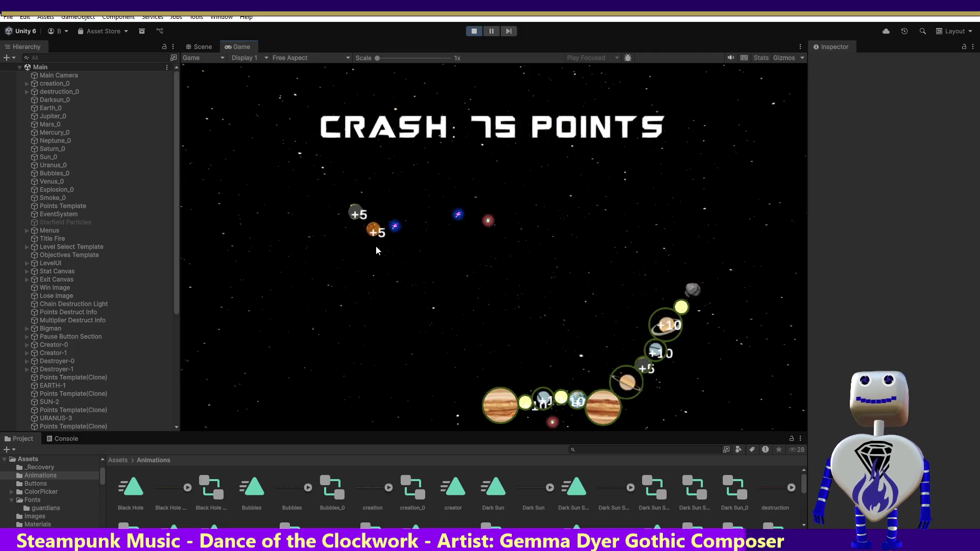
{"action": "mouse_move", "coordinate": [374, 234]}
{"action": "left_mouse_down"}
{"action": "mouse_move", "coordinate": [381, 198]}
{"action": "mouse_move", "coordinate": [696, 227]}
{"action": "mouse_move", "coordinate": [684, 302]}
{"action": "left_mouse_up"}
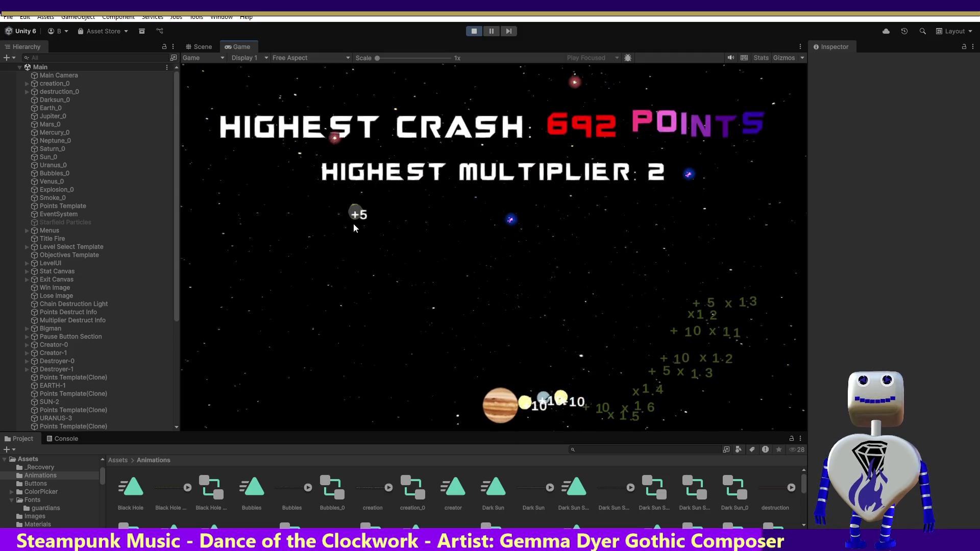
{"action": "mouse_move", "coordinate": [353, 223]}
{"action": "left_mouse_down"}
{"action": "mouse_move", "coordinate": [338, 286]}
{"action": "mouse_move", "coordinate": [413, 273]}
{"action": "left_mouse_up"}
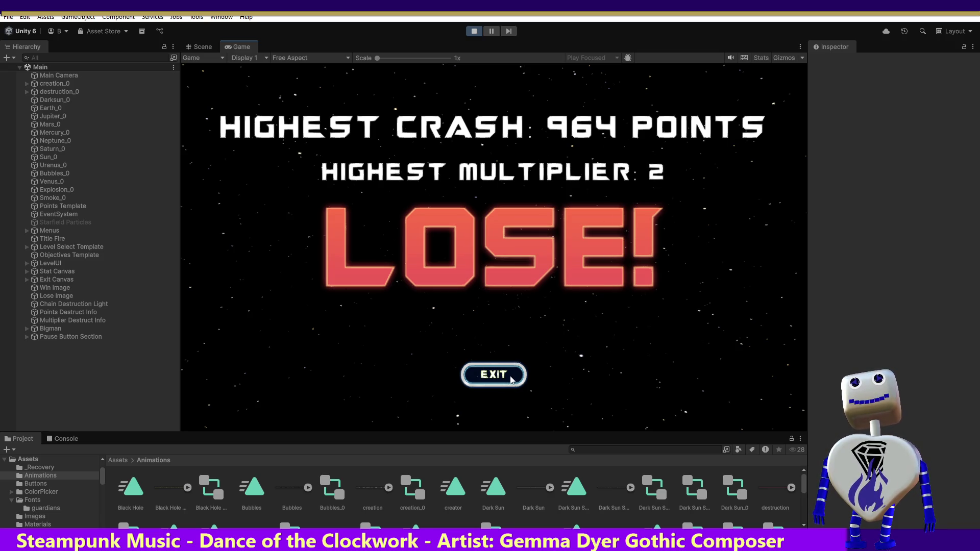
Step: Leave the LOSE! screen and start the Time Trial level again
{"action": "left_click", "coordinate": [504, 375]}
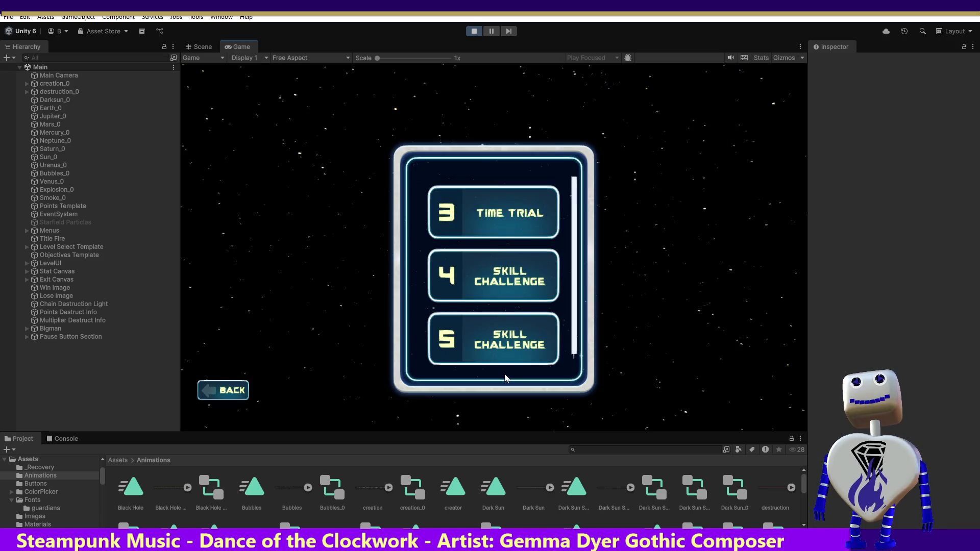
{"action": "left_click", "coordinate": [532, 218]}
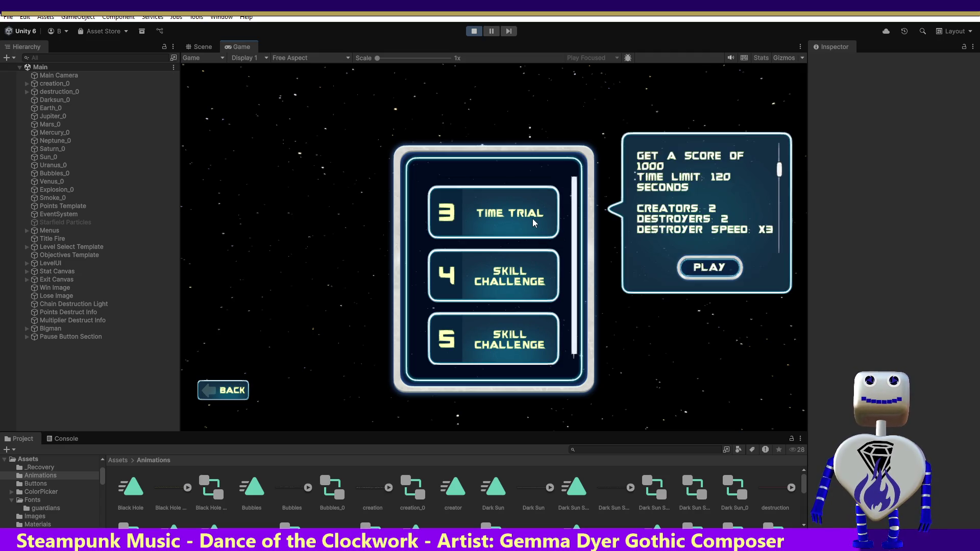
{"action": "left_click", "coordinate": [703, 268]}
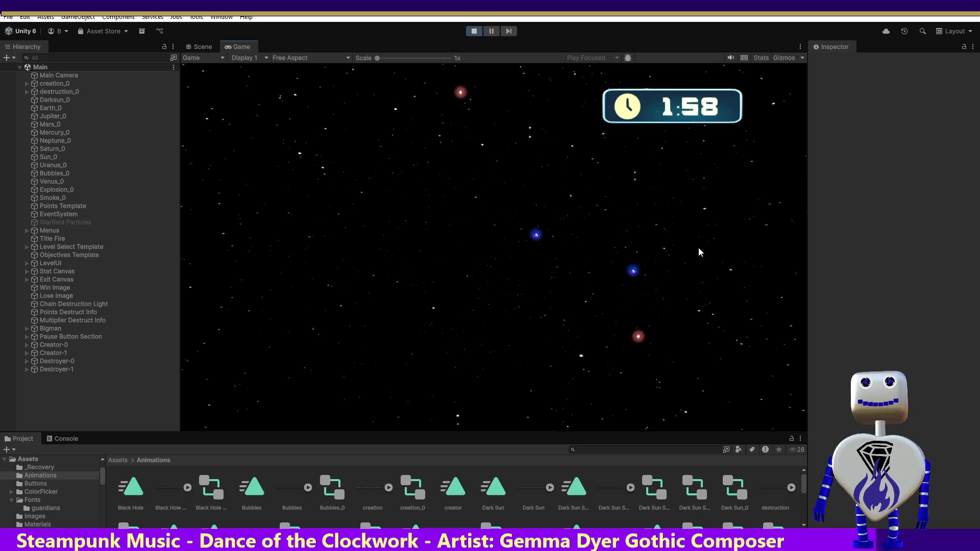
Step: Turn blue orbs into three Jupiters and two Saturns, then fling a Jupiter to crash
{"action": "left_click", "coordinate": [457, 158]}
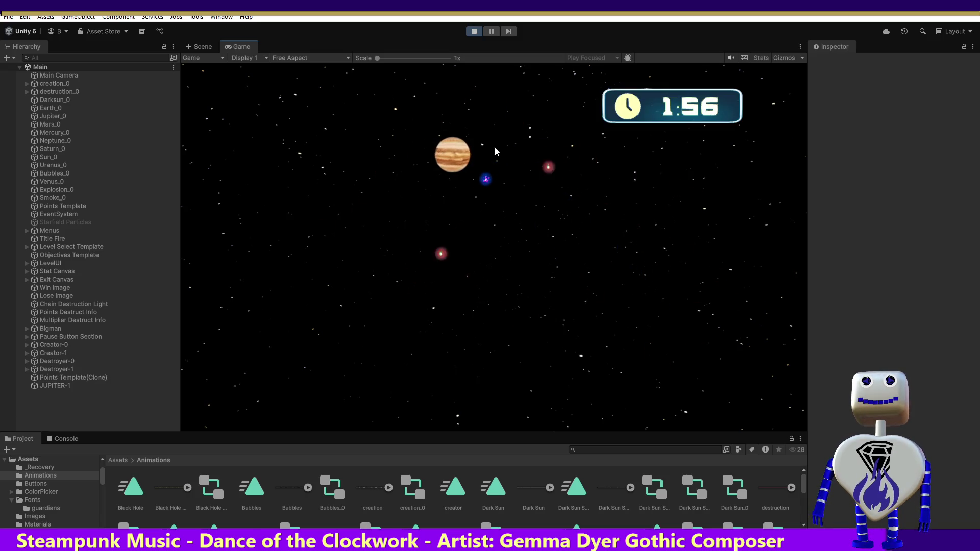
{"action": "left_click", "coordinate": [488, 174]}
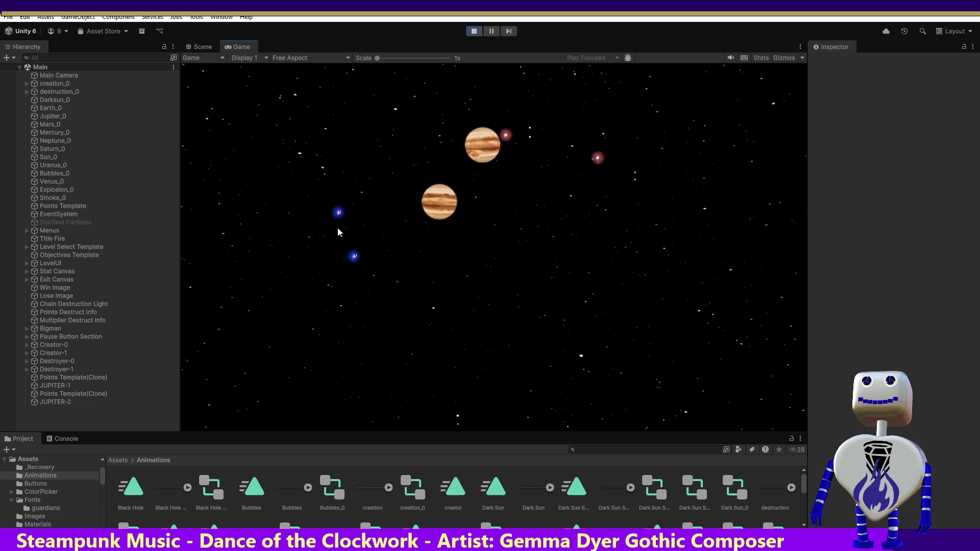
{"action": "left_click", "coordinate": [319, 197]}
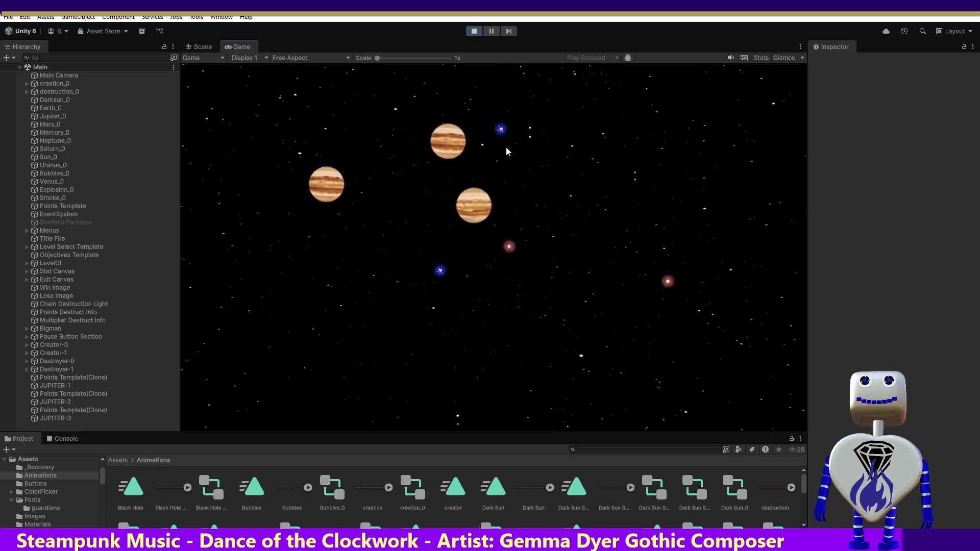
{"action": "left_click", "coordinate": [513, 121]}
{"action": "left_click", "coordinate": [551, 205]}
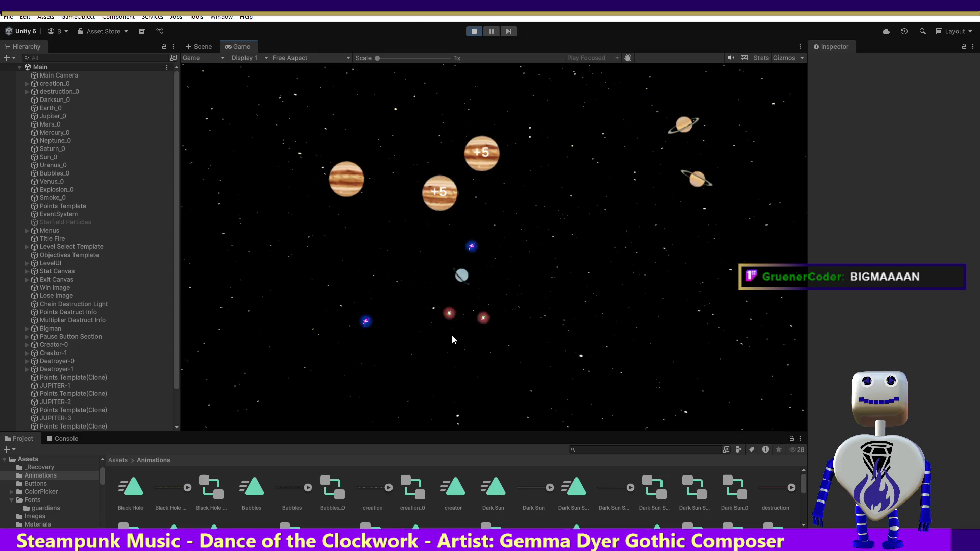
{"action": "left_click_drag", "start_coordinate": [356, 184], "coordinate": [385, 422]}
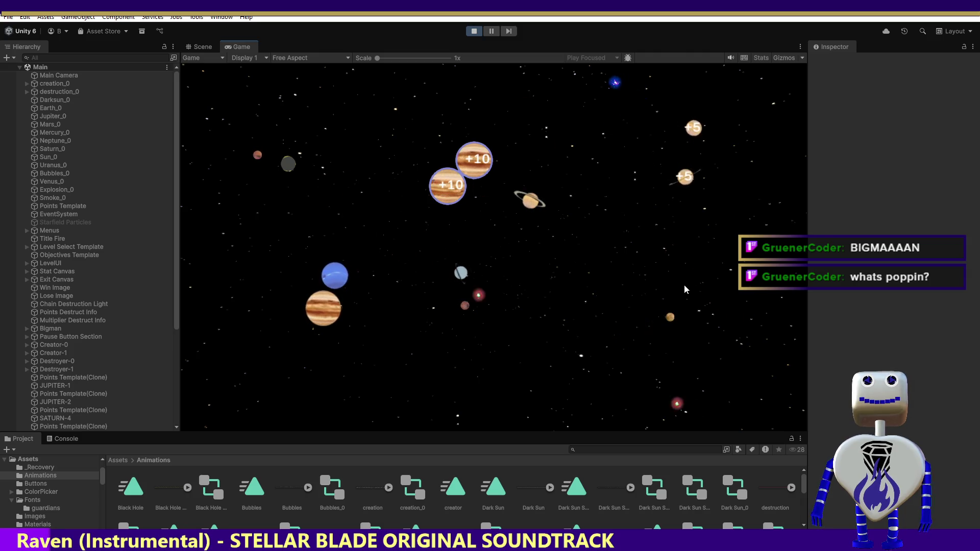
{"action": "left_click", "coordinate": [531, 200]}
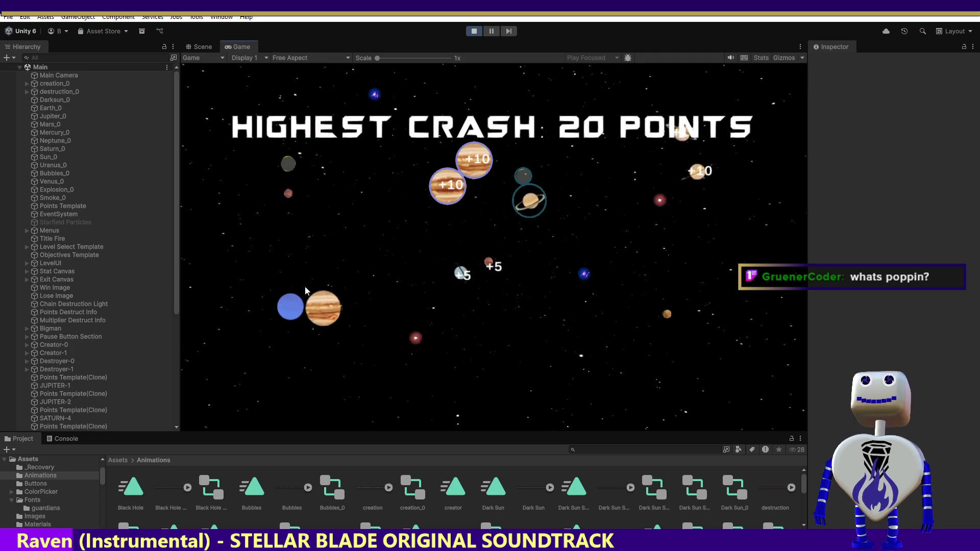
Step: Join the blue planet and Jupiter onto the chain and crash the small orange planet into it
{"action": "mouse_move", "coordinate": [291, 301]}
{"action": "left_mouse_down"}
{"action": "mouse_move", "coordinate": [386, 378]}
{"action": "mouse_move", "coordinate": [408, 213]}
{"action": "mouse_move", "coordinate": [418, 206]}
{"action": "left_mouse_up"}
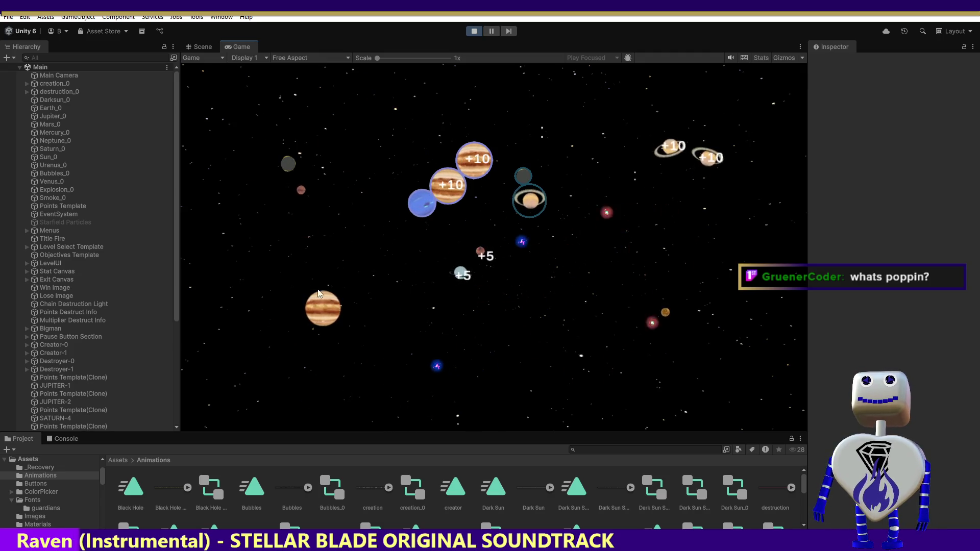
{"action": "left_click_drag", "start_coordinate": [320, 307], "coordinate": [386, 244]}
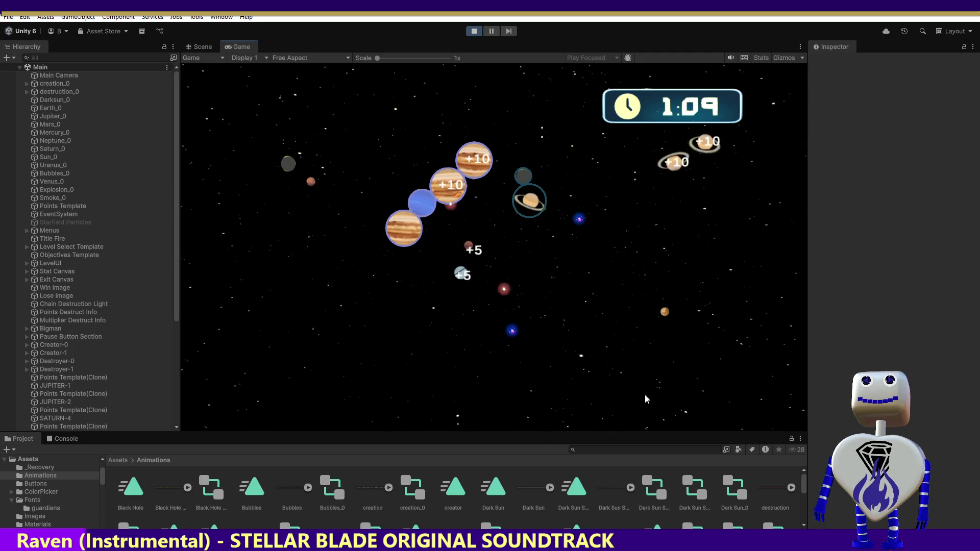
{"action": "mouse_move", "coordinate": [667, 313]}
{"action": "left_mouse_down"}
{"action": "mouse_move", "coordinate": [621, 381]}
{"action": "mouse_move", "coordinate": [387, 280]}
{"action": "mouse_move", "coordinate": [390, 253]}
{"action": "left_mouse_up"}
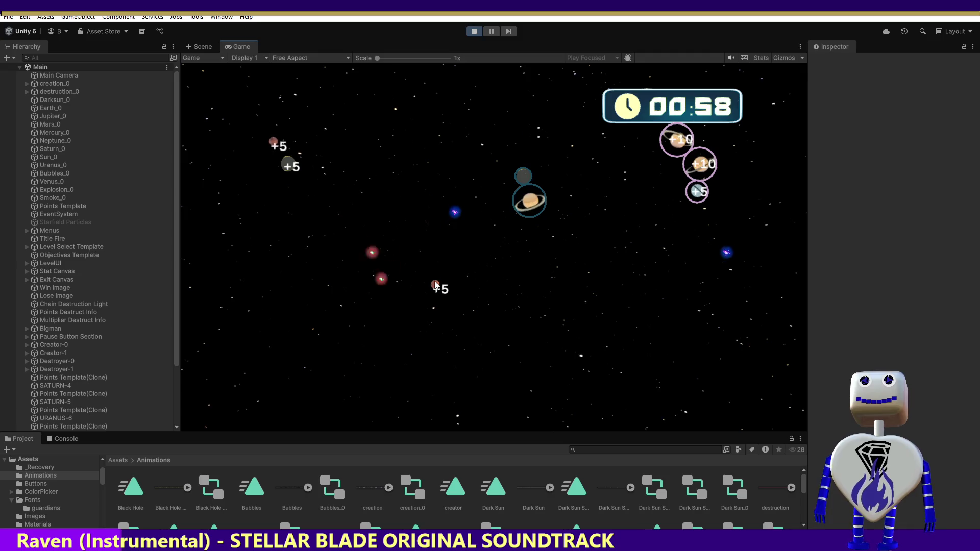
Step: Move red, grey and blue planets into the top-right cluster
{"action": "mouse_move", "coordinate": [436, 286]}
{"action": "left_mouse_down"}
{"action": "mouse_move", "coordinate": [679, 306]}
{"action": "mouse_move", "coordinate": [693, 203]}
{"action": "left_mouse_up"}
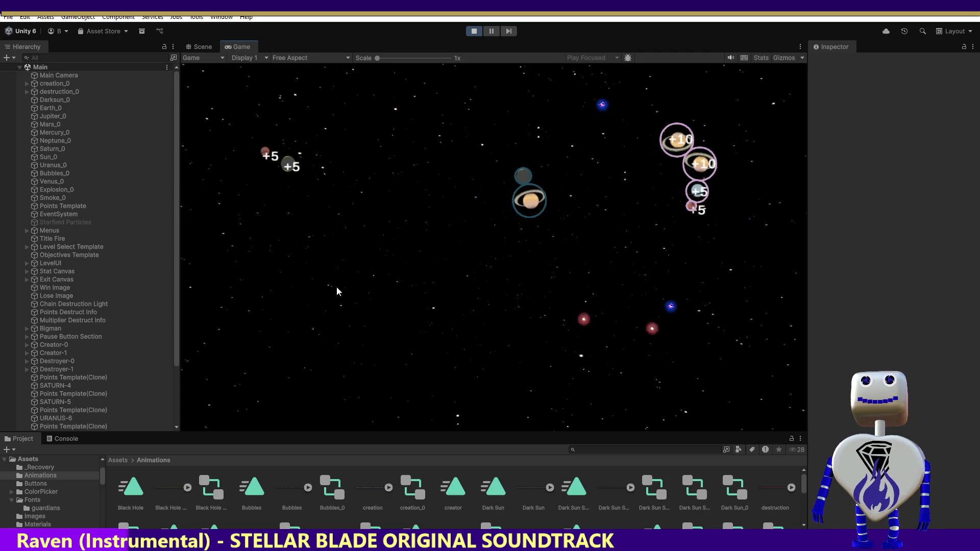
{"action": "mouse_move", "coordinate": [289, 165]}
{"action": "left_mouse_down"}
{"action": "mouse_move", "coordinate": [376, 127]}
{"action": "mouse_move", "coordinate": [652, 95]}
{"action": "mouse_move", "coordinate": [671, 117]}
{"action": "left_mouse_up"}
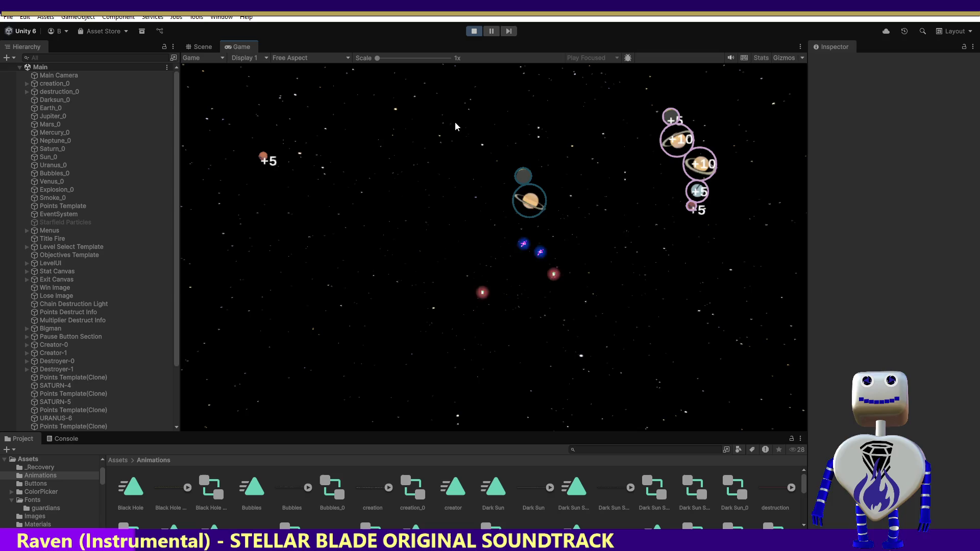
{"action": "mouse_move", "coordinate": [263, 161]}
{"action": "left_mouse_down"}
{"action": "mouse_move", "coordinate": [317, 351]}
{"action": "mouse_move", "coordinate": [639, 365]}
{"action": "mouse_move", "coordinate": [683, 211]}
{"action": "left_mouse_up"}
{"action": "mouse_move", "coordinate": [497, 357]}
{"action": "left_mouse_down"}
{"action": "mouse_move", "coordinate": [417, 364]}
{"action": "mouse_move", "coordinate": [418, 306]}
{"action": "mouse_move", "coordinate": [647, 245]}
{"action": "left_mouse_up"}
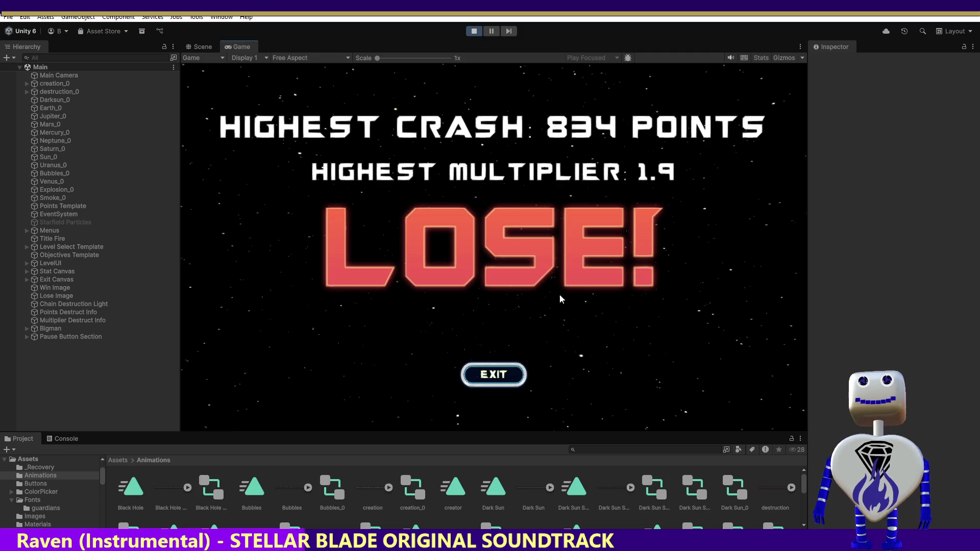
Step: Leave the Lose screen and start the Time Trial level from level select
{"action": "left_click", "coordinate": [507, 372]}
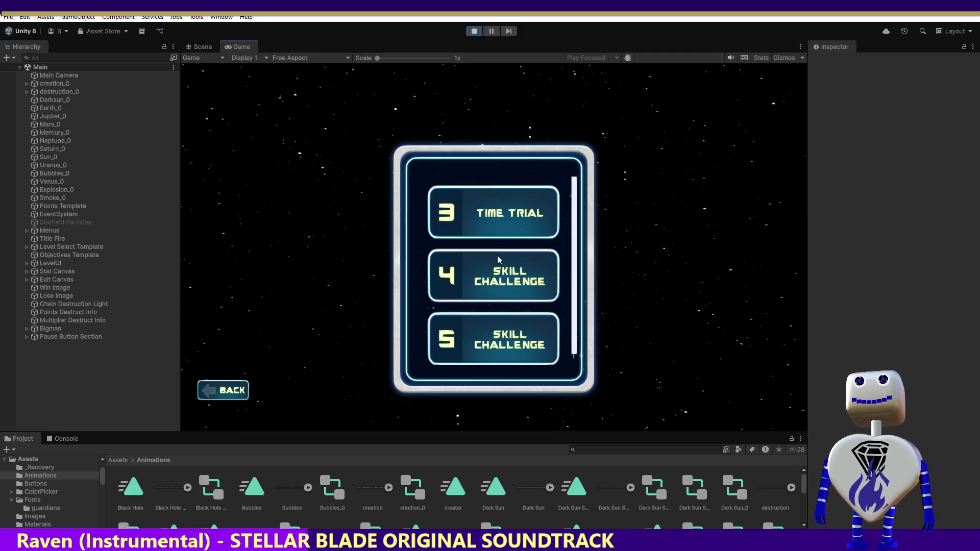
{"action": "left_click", "coordinate": [500, 215]}
{"action": "left_click", "coordinate": [713, 265]}
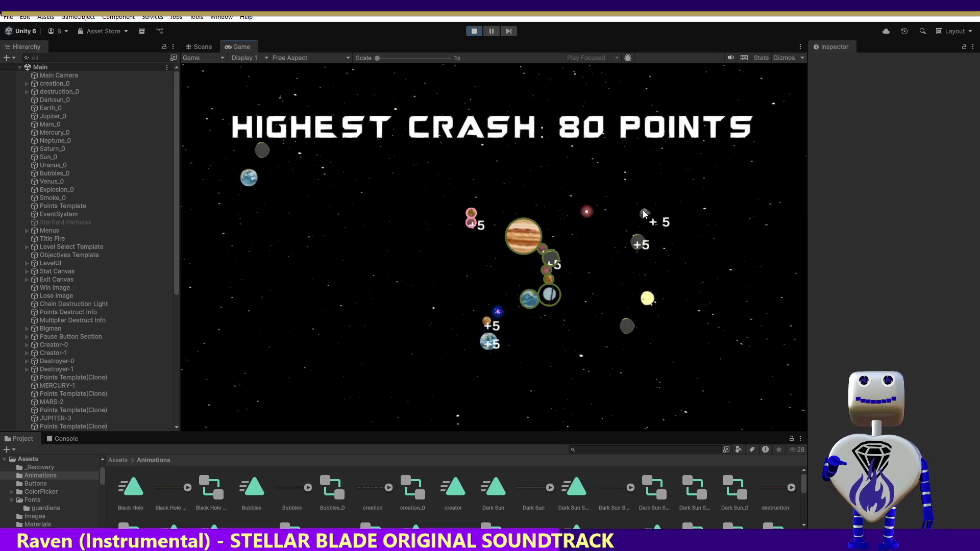
Step: Chain the grey planet, Earth and dark planet onto Jupiter, then crash the yellow sun in
{"action": "left_click", "coordinate": [558, 206]}
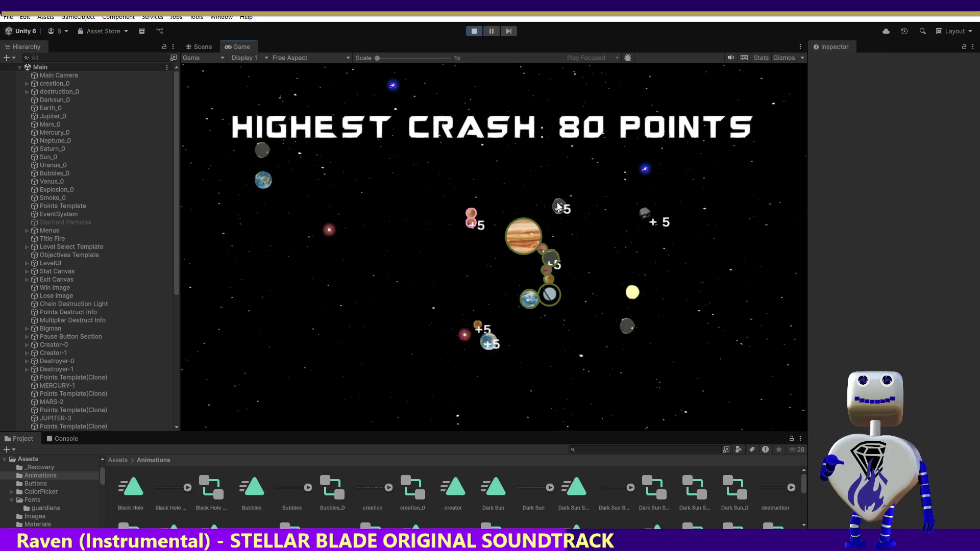
{"action": "left_click_drag", "start_coordinate": [558, 206], "coordinate": [534, 215]}
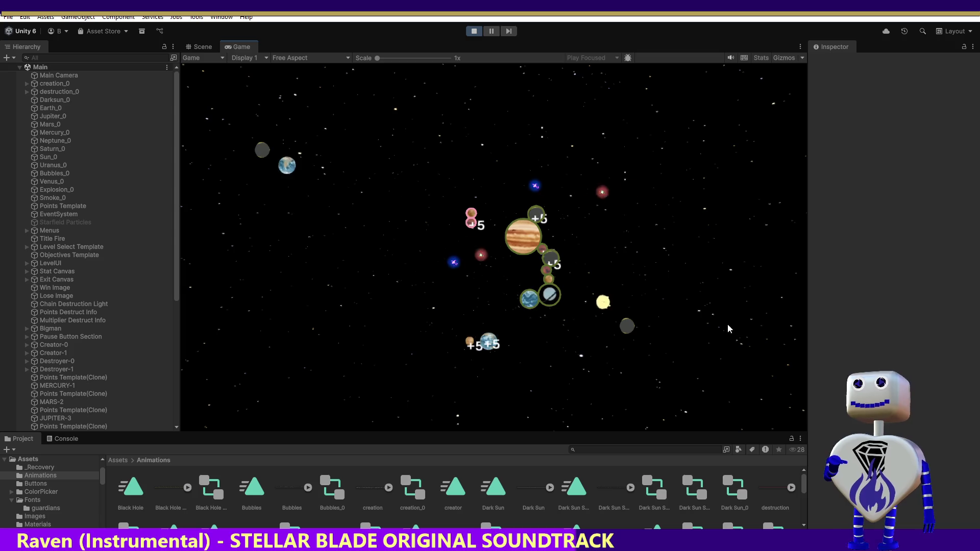
{"action": "left_click_drag", "start_coordinate": [489, 341], "coordinate": [530, 311]}
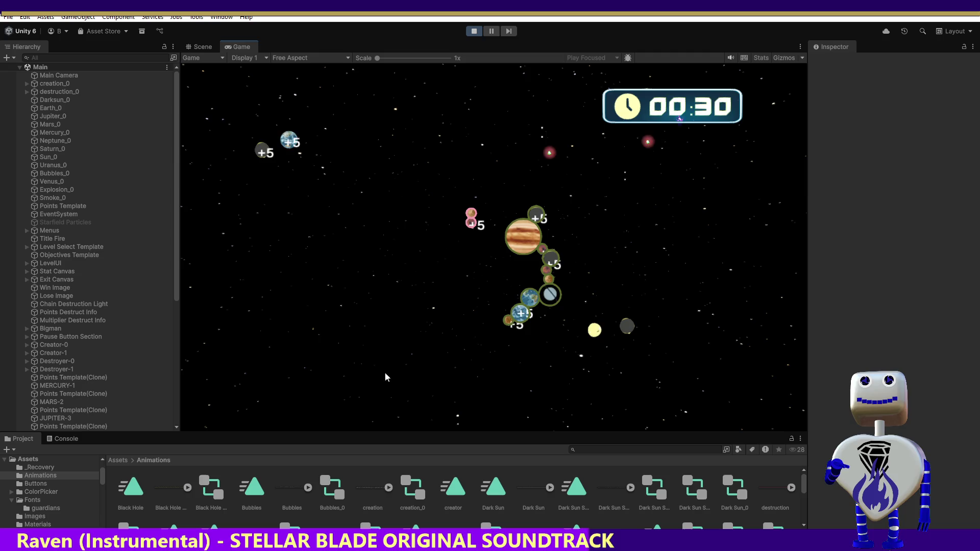
{"action": "left_click_drag", "start_coordinate": [262, 151], "coordinate": [289, 153]}
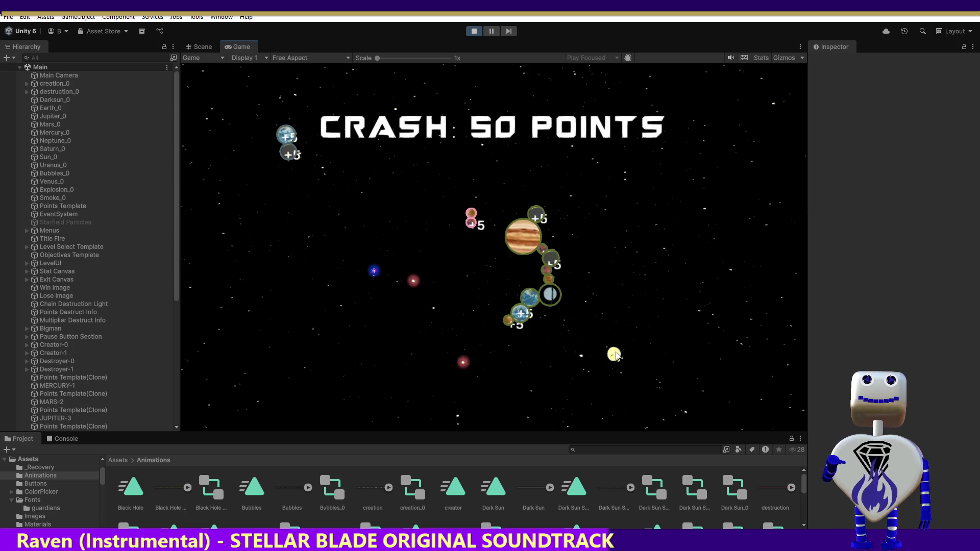
{"action": "mouse_move", "coordinate": [616, 355]}
{"action": "left_mouse_down"}
{"action": "mouse_move", "coordinate": [597, 185]}
{"action": "mouse_move", "coordinate": [544, 202]}
{"action": "left_mouse_up"}
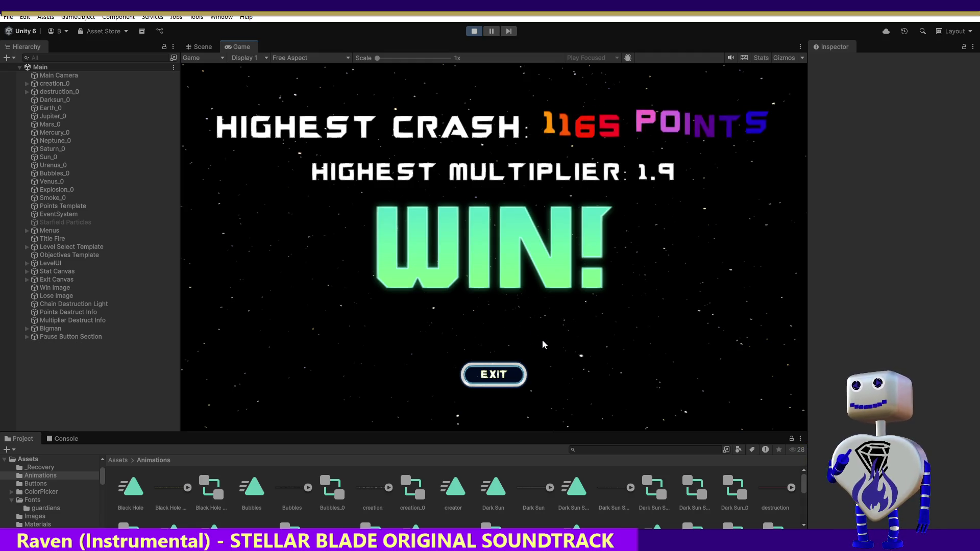
Step: Return from the Win screen and start Skill Challenge level 4 from level select
{"action": "left_click", "coordinate": [513, 373]}
{"action": "left_click", "coordinate": [540, 286]}
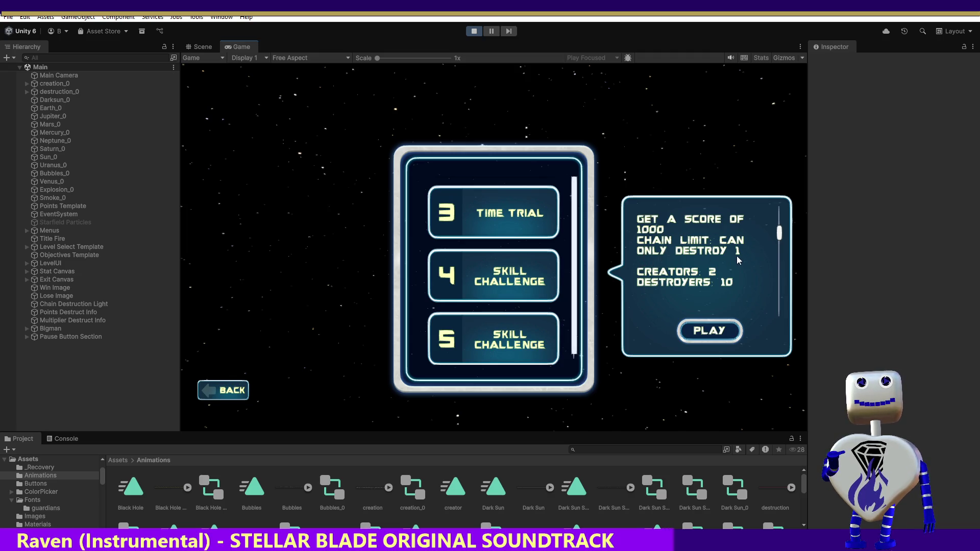
{"action": "left_click", "coordinate": [727, 333]}
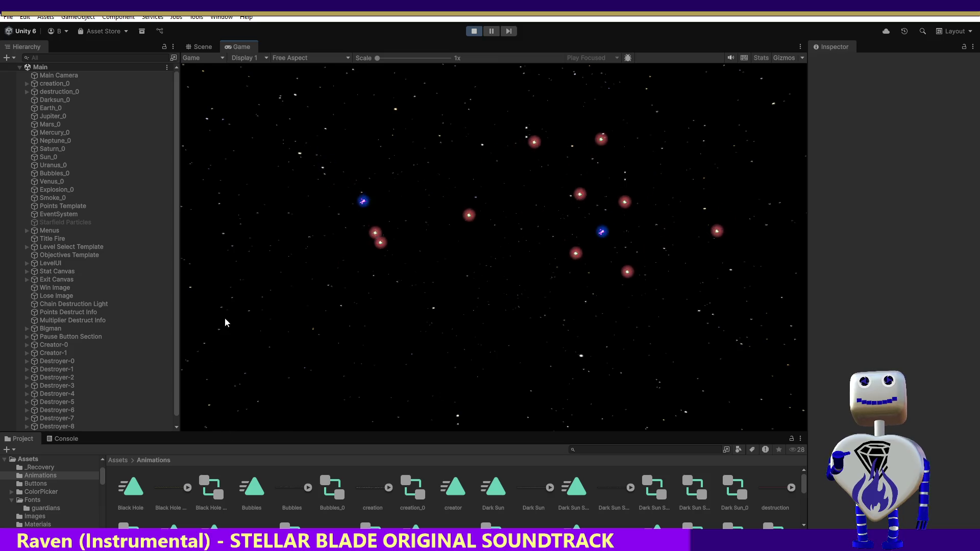
Step: Spawn a small grey planet from a creation orb
{"action": "left_click", "coordinate": [428, 263]}
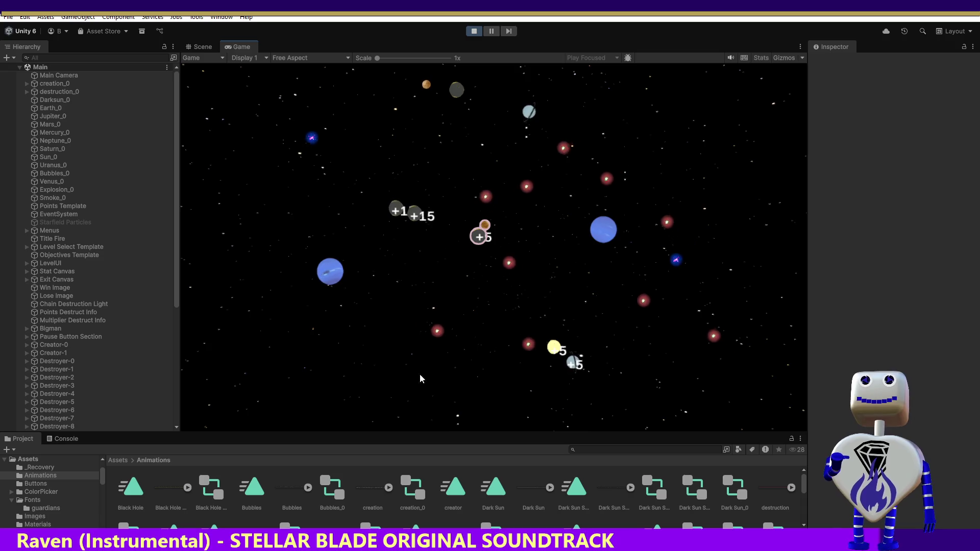
Step: Detonate the pink-ringed orb and set off one more crash, ending level 4 at 331 points
{"action": "left_click", "coordinate": [478, 235]}
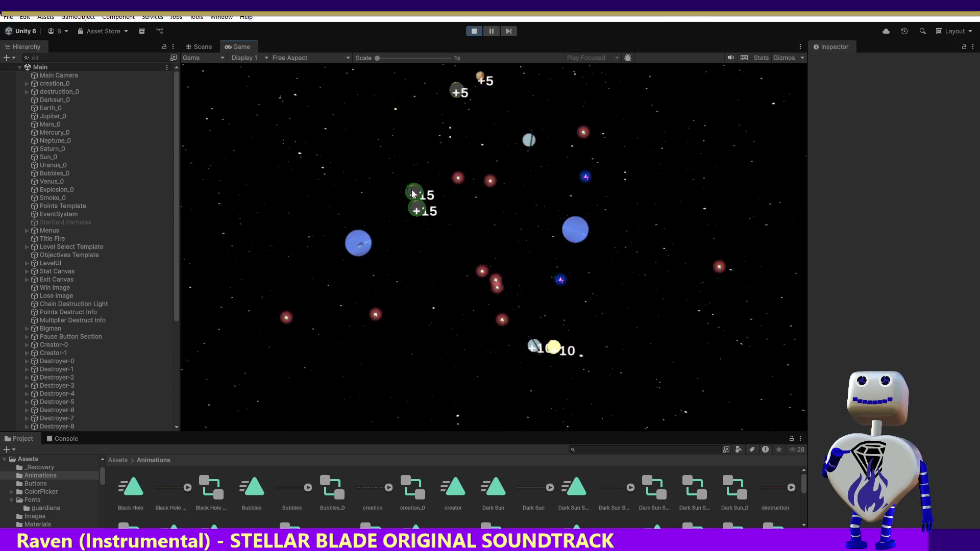
{"action": "left_click", "coordinate": [415, 207]}
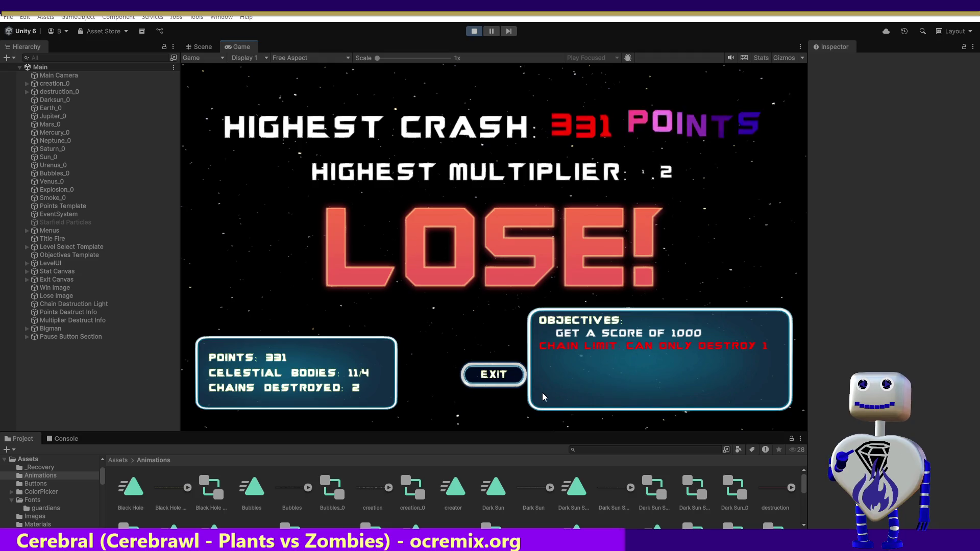
Step: Leave the results screen and compare Skill Challenge 5 and 4 details, finishing on level 4
{"action": "left_click", "coordinate": [482, 382]}
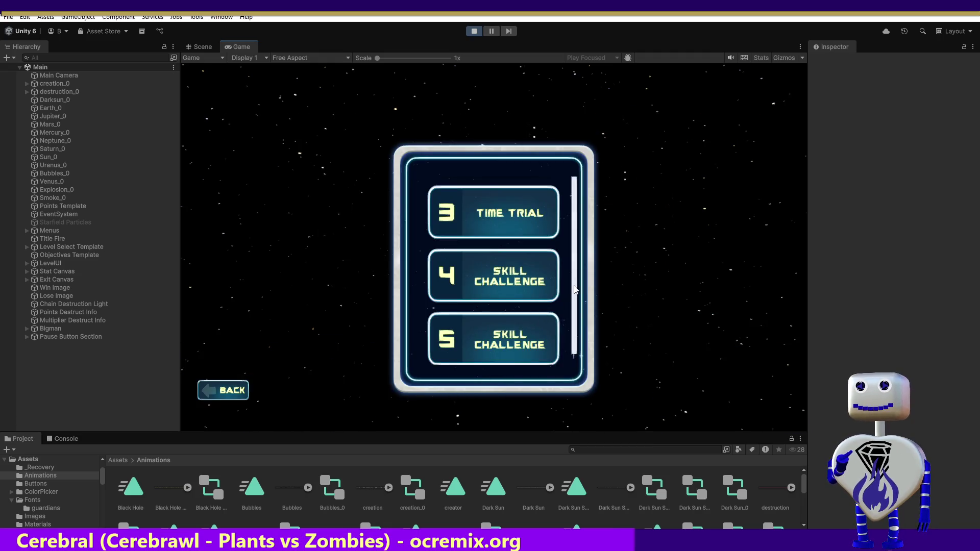
{"action": "left_click", "coordinate": [498, 324]}
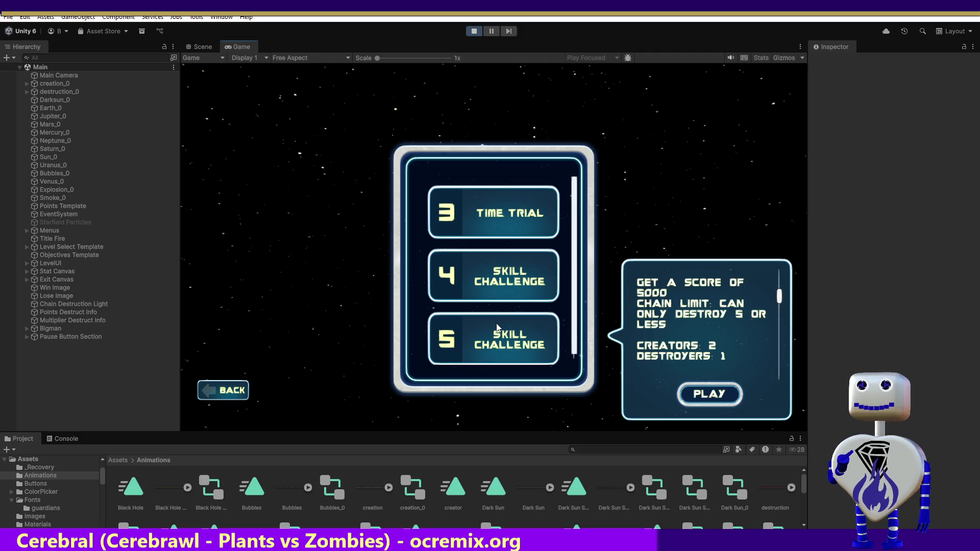
{"action": "left_click", "coordinate": [509, 298]}
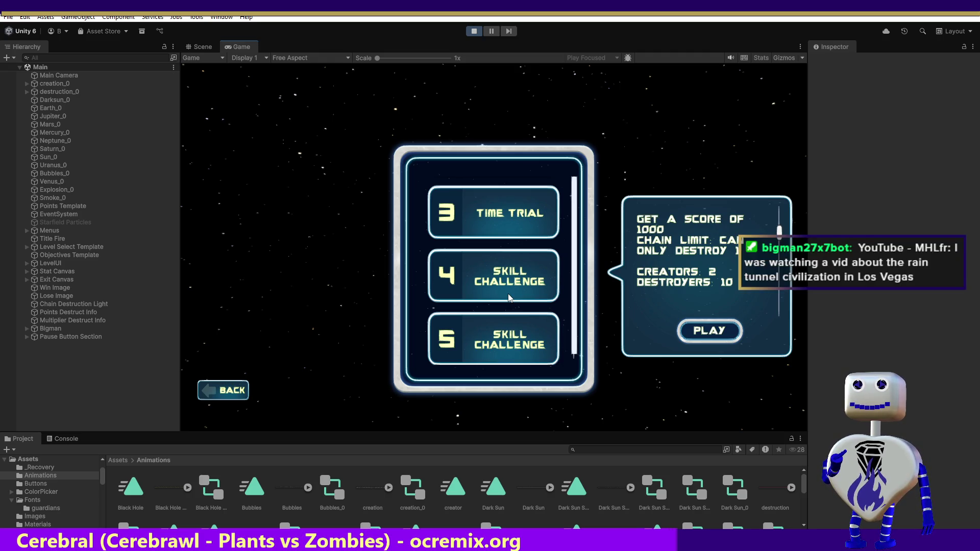
{"action": "left_click", "coordinate": [517, 336]}
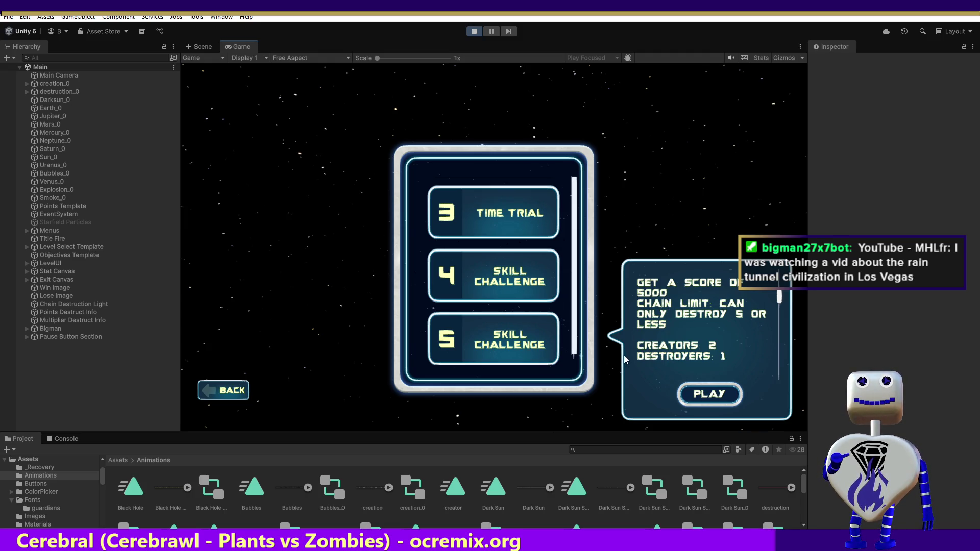
{"action": "left_click", "coordinate": [507, 285]}
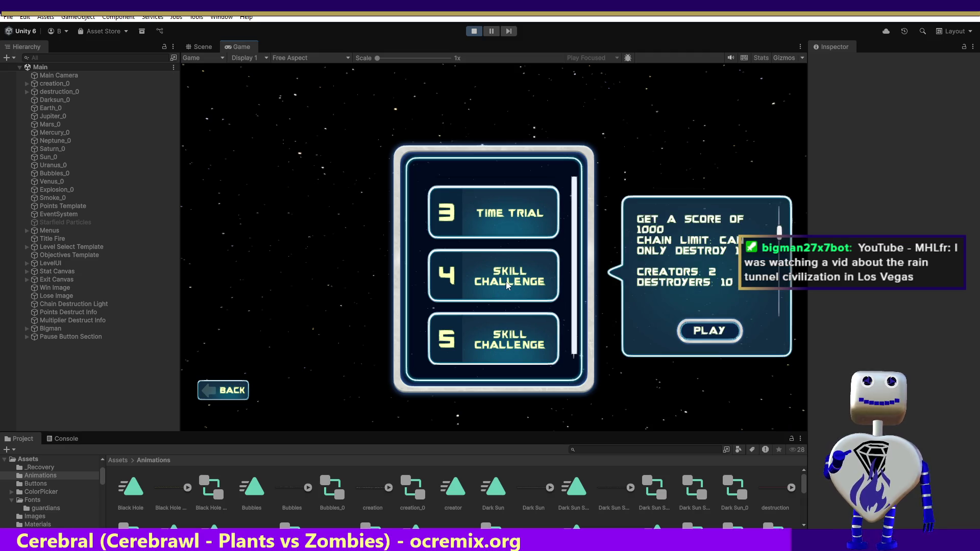
Step: Start level 4 and spawn a Jupiter and a blue planet in the play area
{"action": "left_click", "coordinate": [693, 333]}
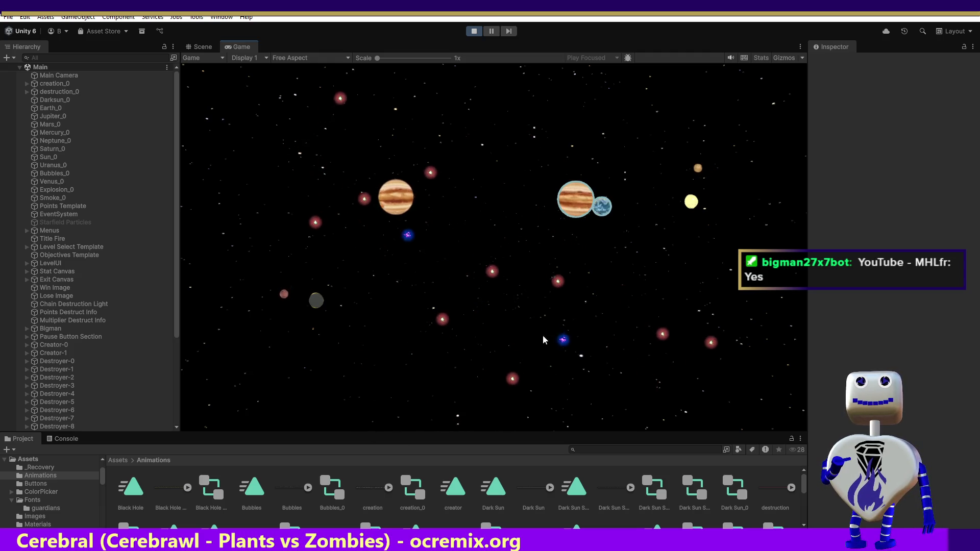
{"action": "left_click", "coordinate": [556, 338]}
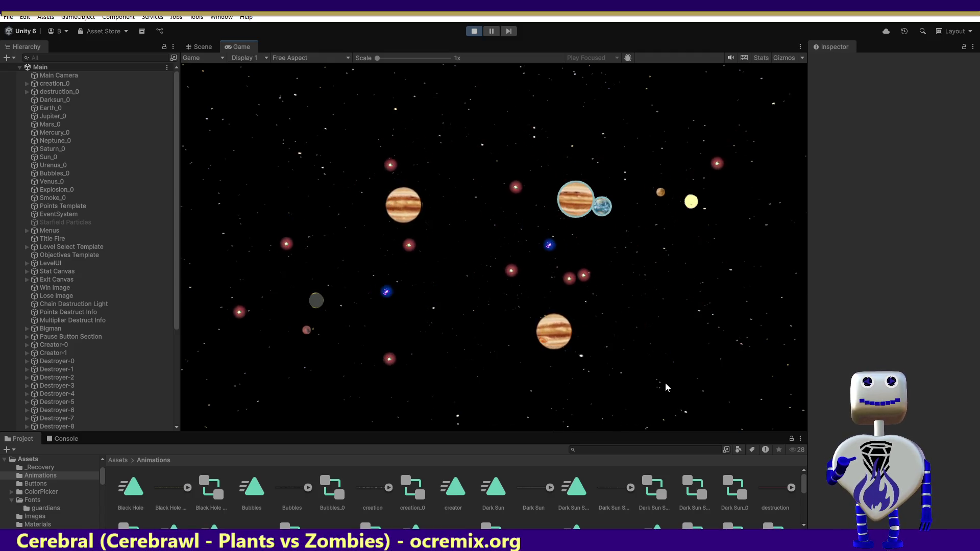
{"action": "left_click", "coordinate": [593, 256]}
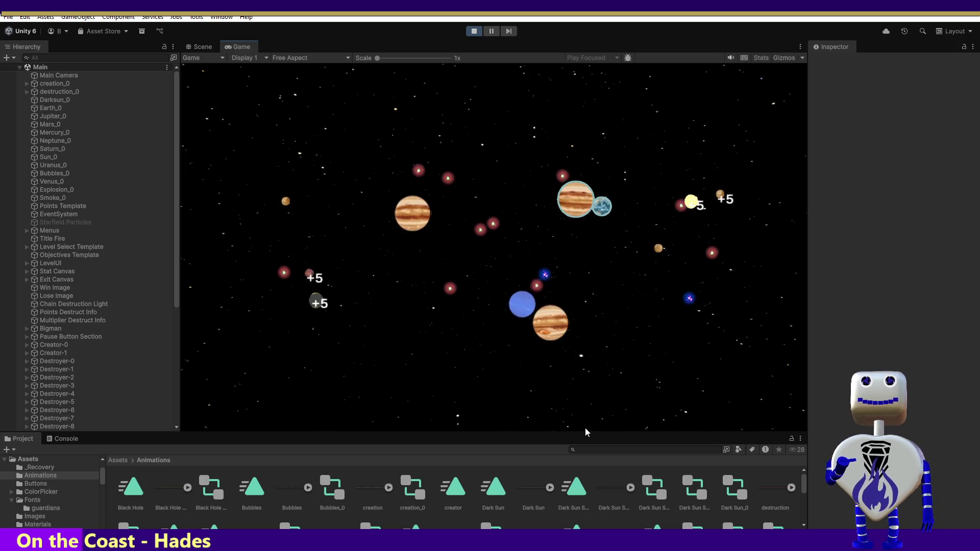
Step: Move the blue planet, yellow sun and small planet, and crash two Jupiters for +5
{"action": "mouse_move", "coordinate": [520, 308]}
{"action": "left_mouse_down"}
{"action": "mouse_move", "coordinate": [527, 378]}
{"action": "mouse_move", "coordinate": [737, 354]}
{"action": "mouse_move", "coordinate": [641, 280]}
{"action": "mouse_move", "coordinate": [621, 212]}
{"action": "left_mouse_up"}
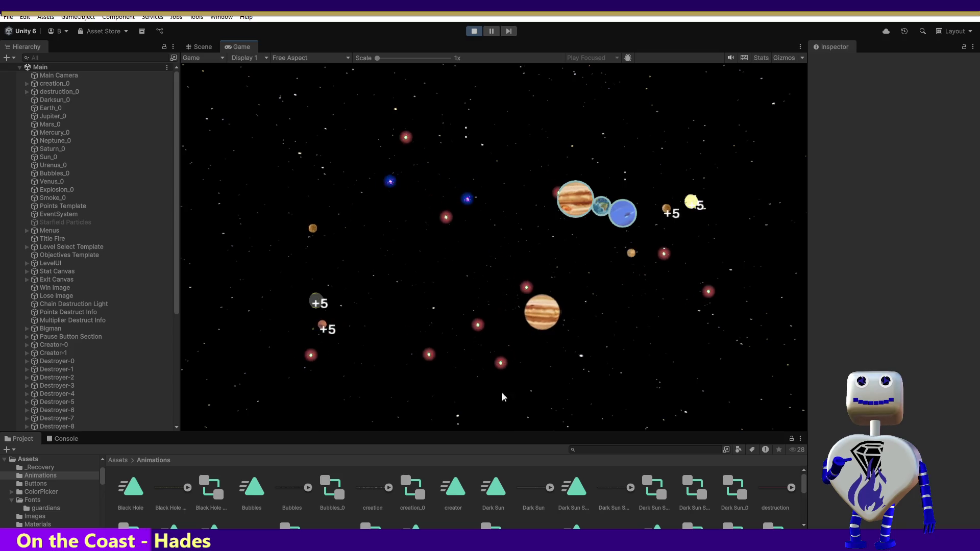
{"action": "left_click", "coordinate": [542, 313]}
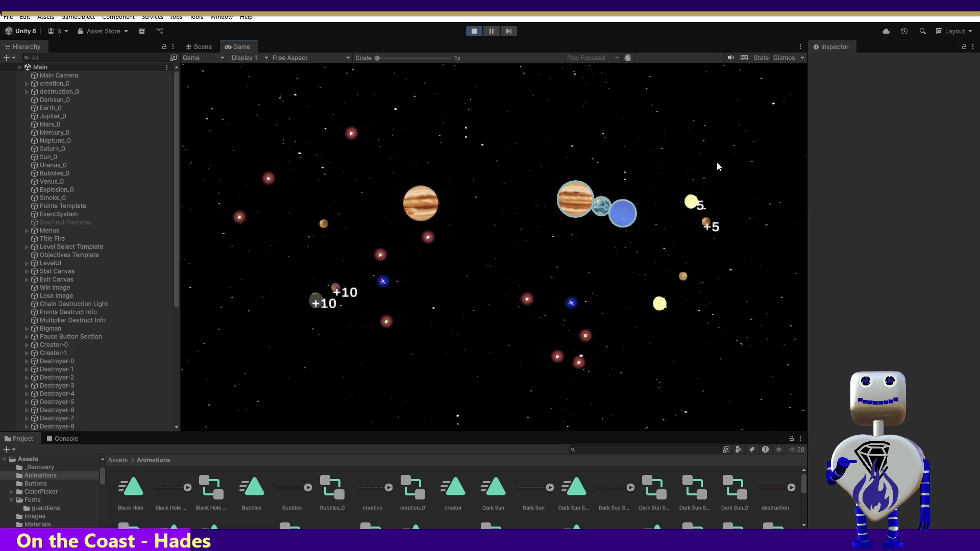
{"action": "left_click_drag", "start_coordinate": [693, 196], "coordinate": [636, 203]}
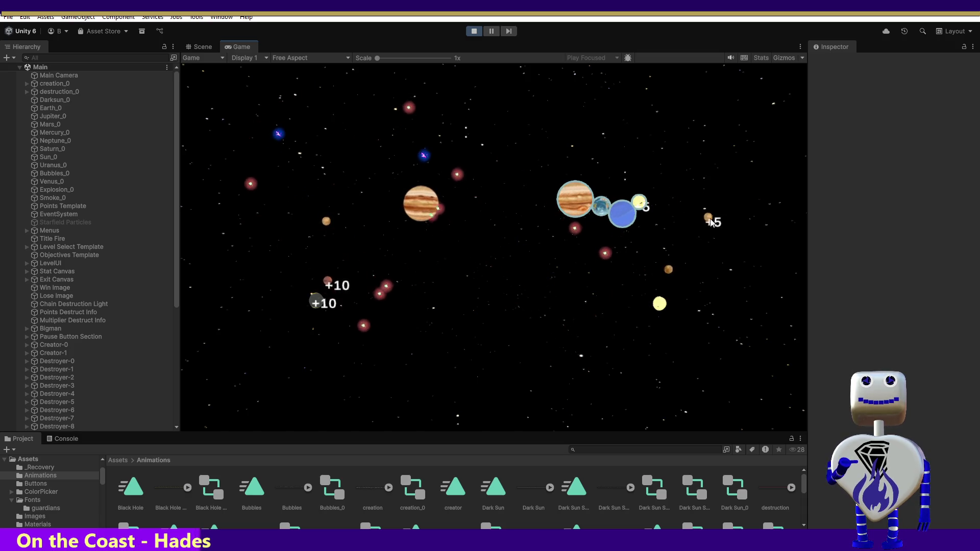
{"action": "mouse_move", "coordinate": [711, 218]}
{"action": "left_mouse_down"}
{"action": "mouse_move", "coordinate": [600, 152]}
{"action": "mouse_move", "coordinate": [561, 182]}
{"action": "left_mouse_up"}
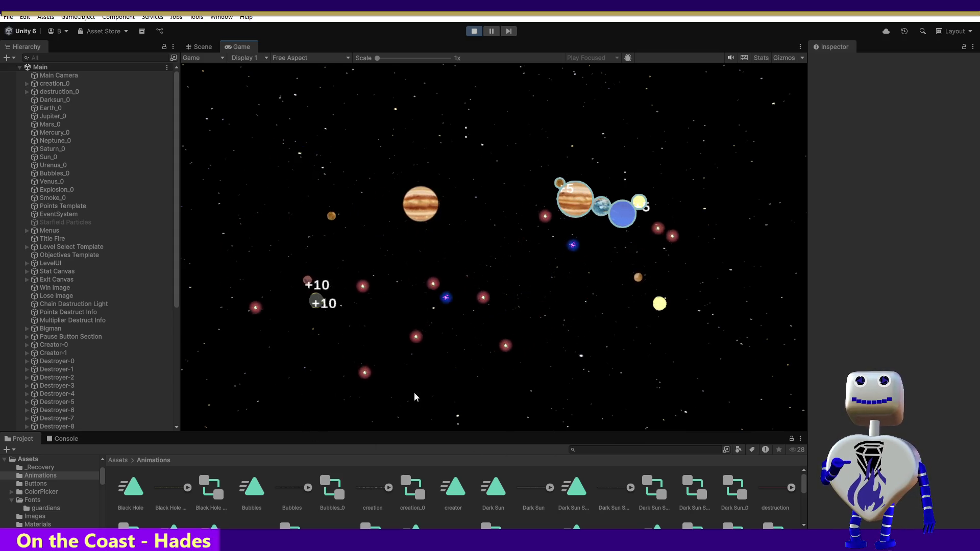
{"action": "left_click_drag", "start_coordinate": [424, 197], "coordinate": [392, 188]}
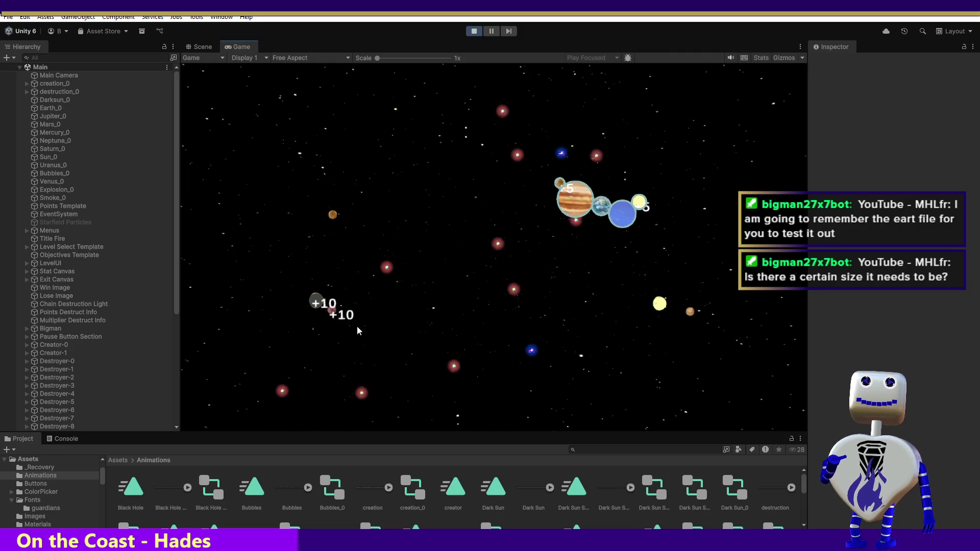
Step: Carry the grey +10 moons across to the Jupiter cluster
{"action": "left_click", "coordinate": [258, 140]}
{"action": "mouse_move", "coordinate": [259, 140]}
{"action": "left_mouse_down"}
{"action": "mouse_move", "coordinate": [518, 61]}
{"action": "mouse_move", "coordinate": [525, 136]}
{"action": "mouse_move", "coordinate": [485, 158]}
{"action": "mouse_move", "coordinate": [548, 185]}
{"action": "left_mouse_up"}
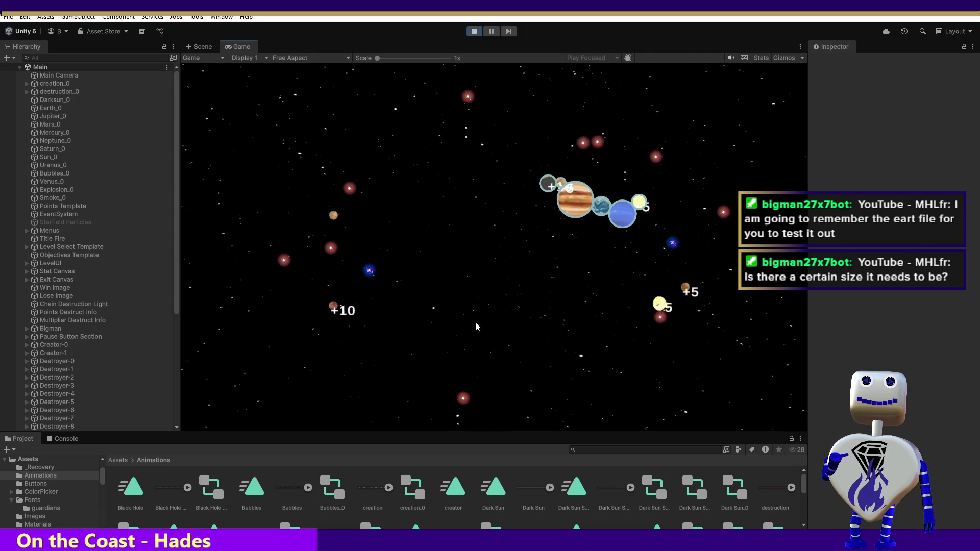
{"action": "mouse_move", "coordinate": [327, 317]}
{"action": "left_mouse_down"}
{"action": "mouse_move", "coordinate": [297, 350]}
{"action": "mouse_move", "coordinate": [612, 414]}
{"action": "mouse_move", "coordinate": [648, 194]}
{"action": "left_mouse_up"}
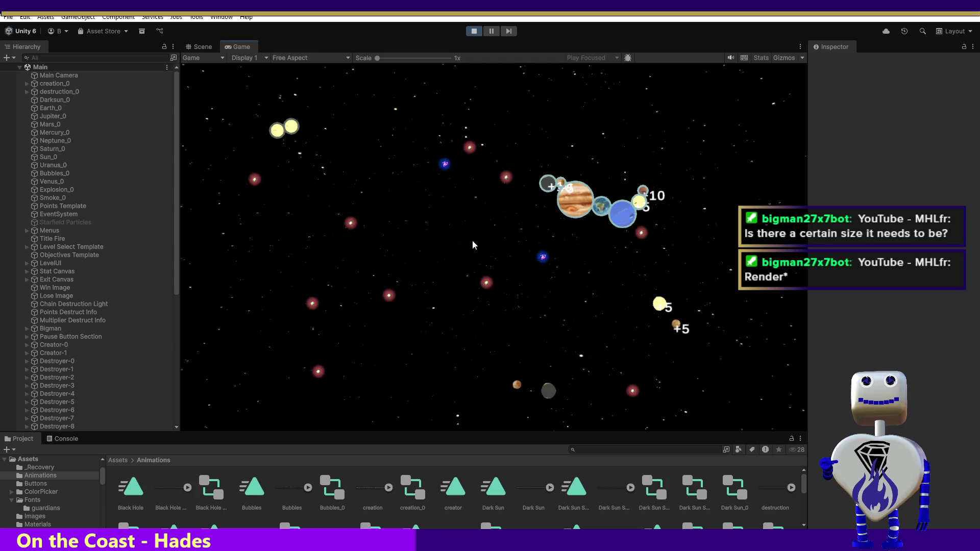
Step: Spawn two Earths and an orange planet, then bring the orange planet, sun and brown planet toward the chain
{"action": "left_click", "coordinate": [482, 313]}
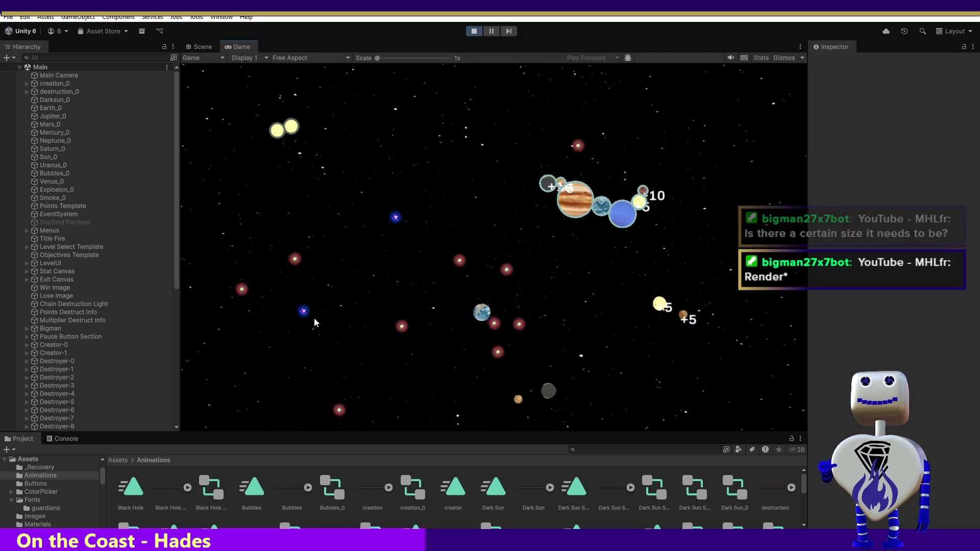
{"action": "left_click", "coordinate": [312, 316]}
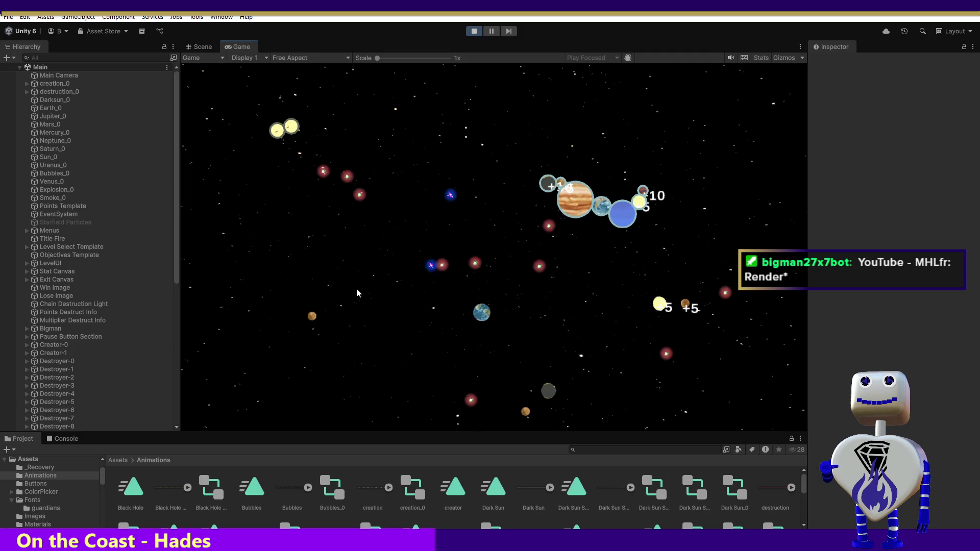
{"action": "left_click", "coordinate": [483, 156]}
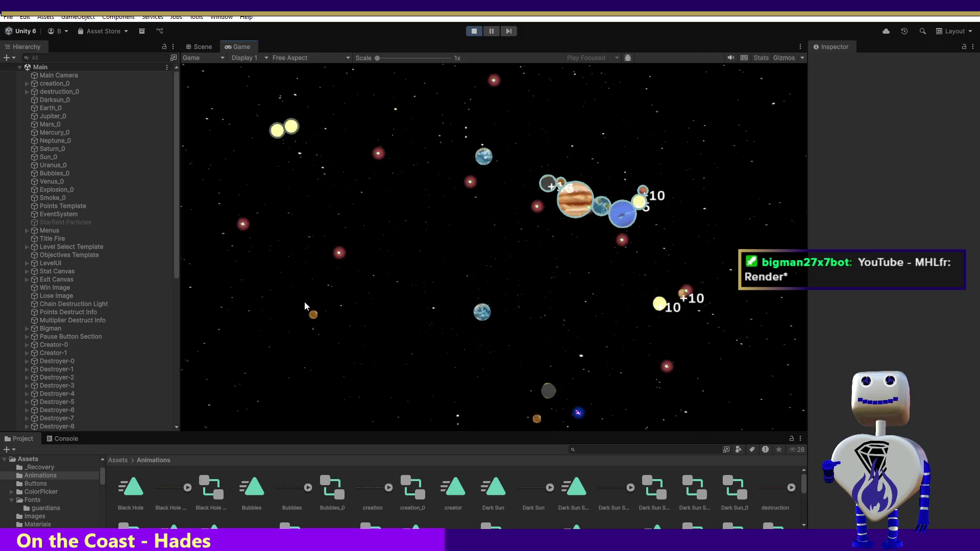
{"action": "left_click_drag", "start_coordinate": [314, 313], "coordinate": [393, 281]}
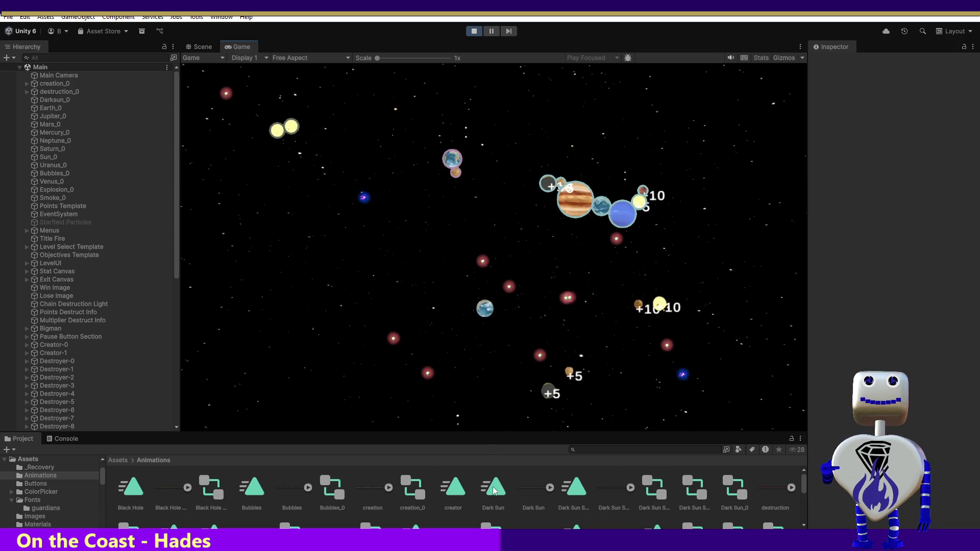
{"action": "mouse_move", "coordinate": [658, 304]}
{"action": "left_mouse_down"}
{"action": "mouse_move", "coordinate": [730, 241]}
{"action": "mouse_move", "coordinate": [674, 186]}
{"action": "mouse_move", "coordinate": [651, 182]}
{"action": "left_mouse_up"}
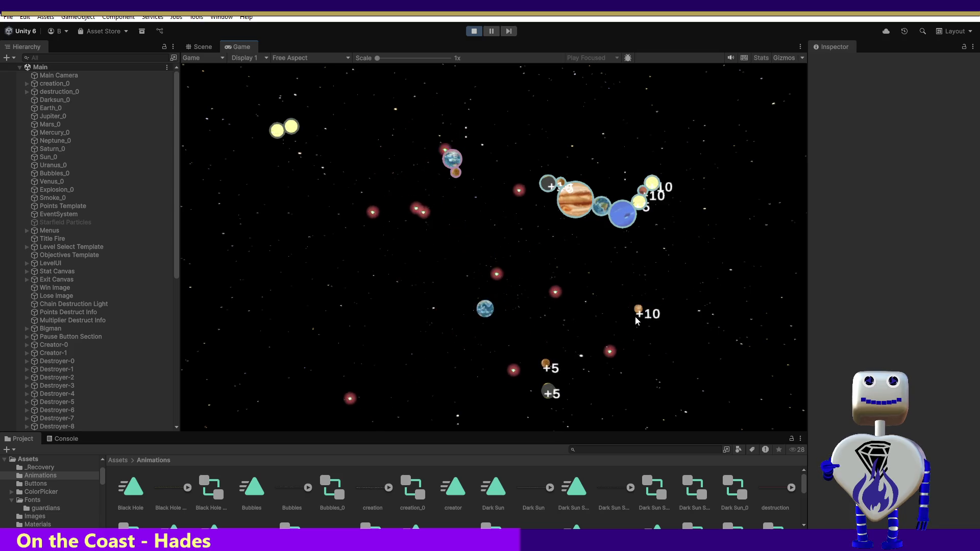
{"action": "mouse_move", "coordinate": [637, 313]}
{"action": "left_mouse_down"}
{"action": "mouse_move", "coordinate": [668, 305]}
{"action": "mouse_move", "coordinate": [696, 170]}
{"action": "mouse_move", "coordinate": [657, 187]}
{"action": "left_mouse_up"}
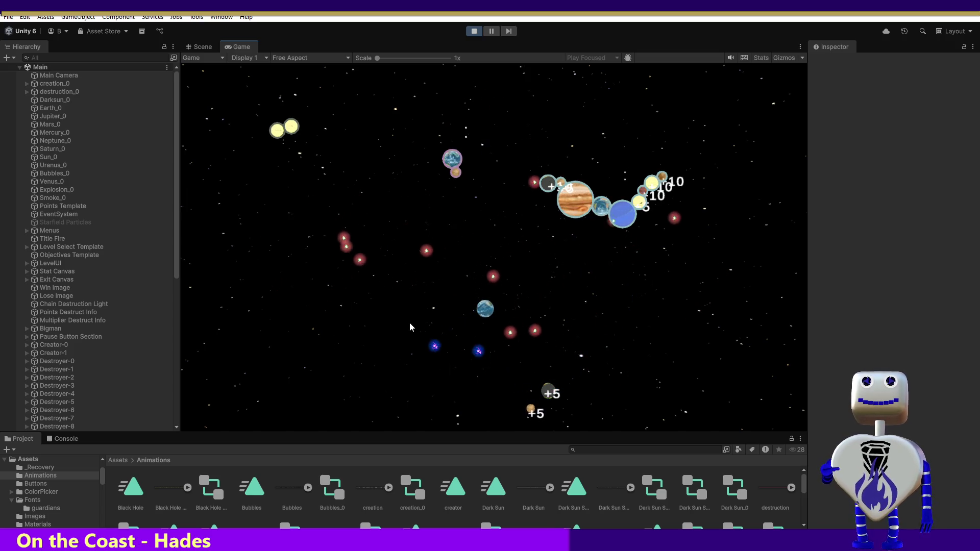
Step: Spawn a Jupiter and join it, the grey moon, brown planet and small Earth to the chain
{"action": "left_click", "coordinate": [416, 358]}
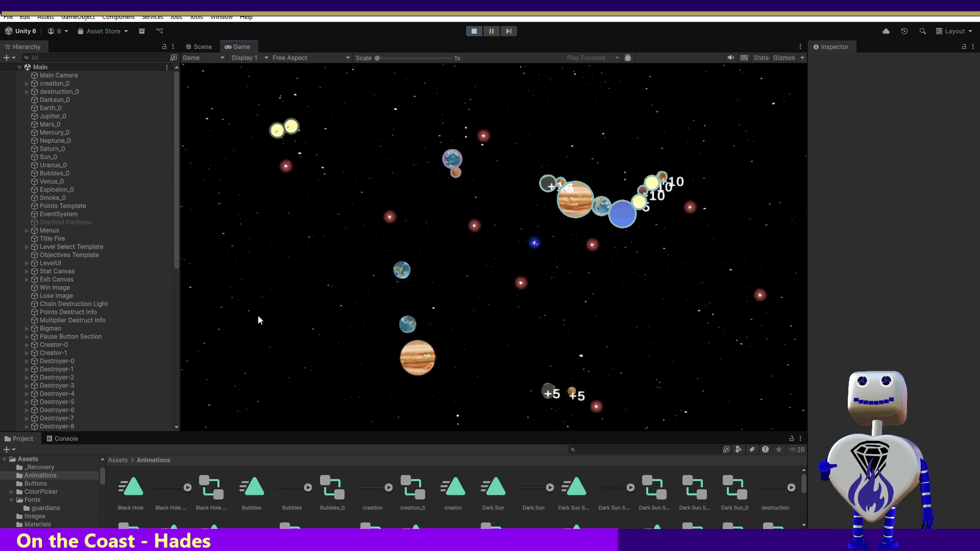
{"action": "mouse_move", "coordinate": [549, 392]}
{"action": "left_mouse_down"}
{"action": "mouse_move", "coordinate": [540, 369]}
{"action": "mouse_move", "coordinate": [588, 290]}
{"action": "mouse_move", "coordinate": [730, 148]}
{"action": "mouse_move", "coordinate": [660, 175]}
{"action": "left_mouse_up"}
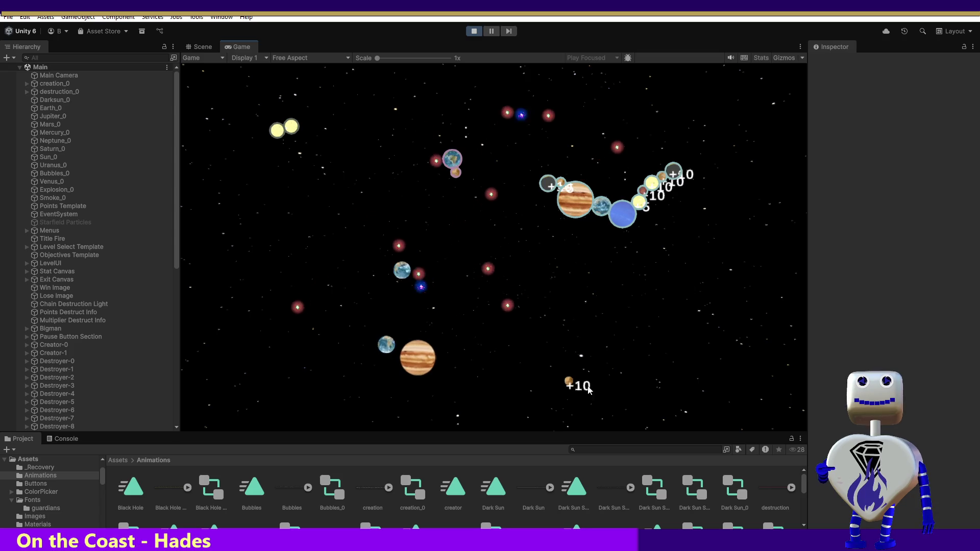
{"action": "mouse_move", "coordinate": [568, 382]}
{"action": "left_mouse_down"}
{"action": "mouse_move", "coordinate": [727, 327]}
{"action": "mouse_move", "coordinate": [725, 167]}
{"action": "mouse_move", "coordinate": [684, 164]}
{"action": "left_mouse_up"}
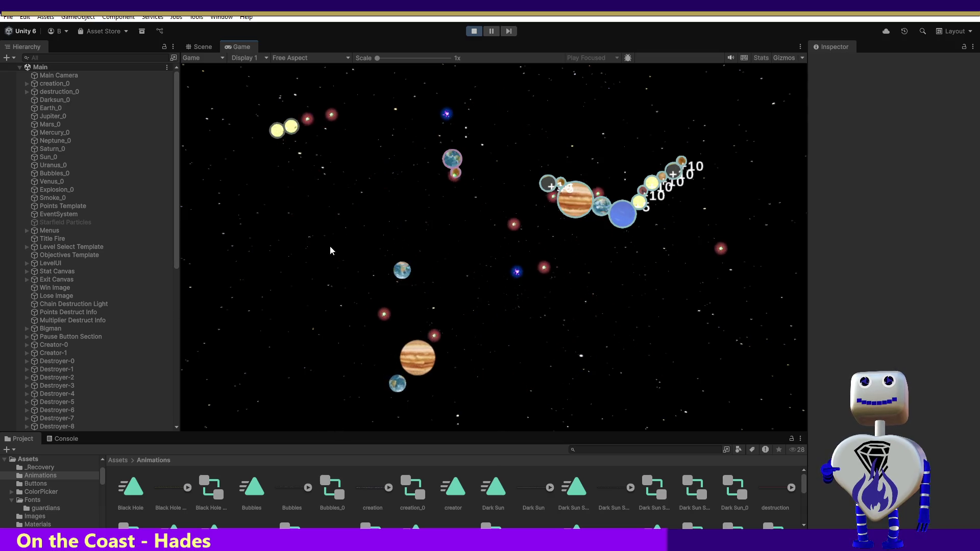
{"action": "mouse_move", "coordinate": [402, 271]}
{"action": "left_mouse_down"}
{"action": "mouse_move", "coordinate": [372, 192]}
{"action": "mouse_move", "coordinate": [381, 102]}
{"action": "mouse_move", "coordinate": [524, 155]}
{"action": "mouse_move", "coordinate": [507, 159]}
{"action": "mouse_move", "coordinate": [528, 176]}
{"action": "left_mouse_up"}
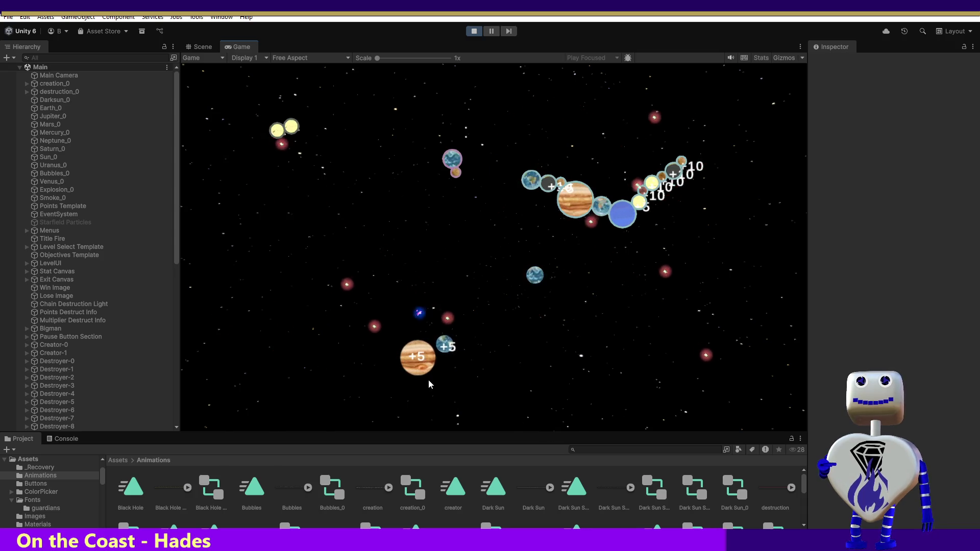
{"action": "mouse_move", "coordinate": [421, 367]}
{"action": "left_mouse_down"}
{"action": "mouse_move", "coordinate": [345, 375]}
{"action": "mouse_move", "coordinate": [333, 271]}
{"action": "mouse_move", "coordinate": [400, 113]}
{"action": "mouse_move", "coordinate": [683, 71]}
{"action": "mouse_move", "coordinate": [691, 140]}
{"action": "left_mouse_up"}
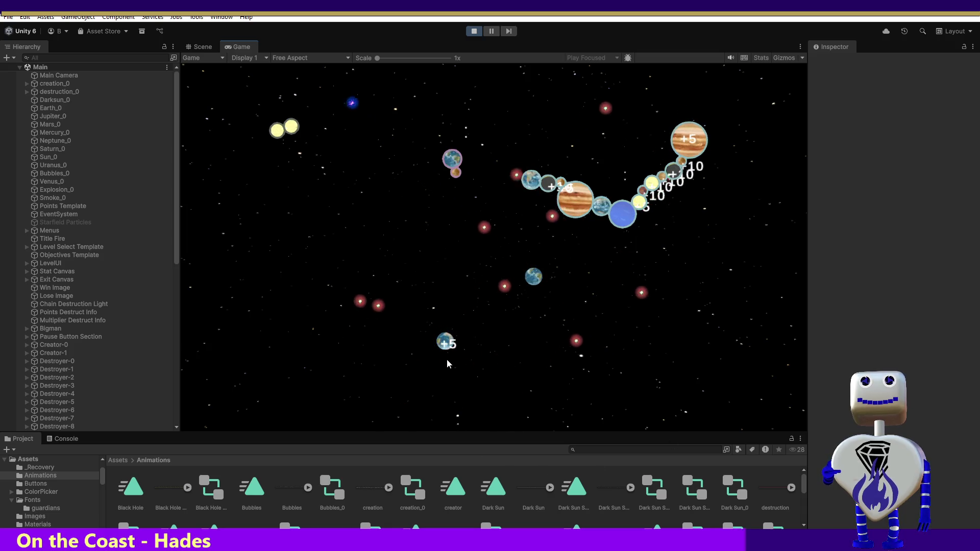
Step: Attach the bottom Earth and fling the orange planet, winning with a 1541-point crash
{"action": "mouse_move", "coordinate": [446, 342]}
{"action": "left_mouse_down"}
{"action": "mouse_move", "coordinate": [445, 329]}
{"action": "mouse_move", "coordinate": [513, 394]}
{"action": "mouse_move", "coordinate": [742, 195]}
{"action": "mouse_move", "coordinate": [735, 131]}
{"action": "left_mouse_up"}
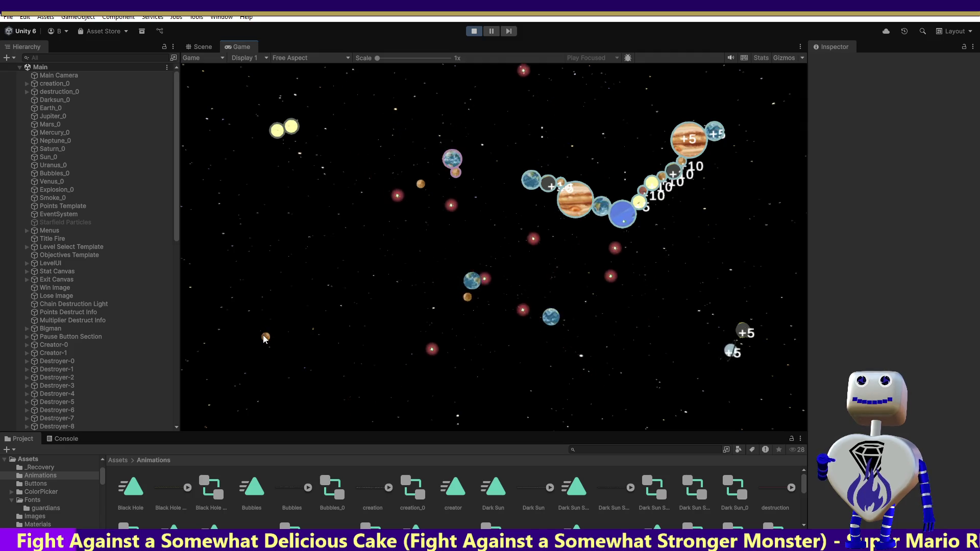
{"action": "left_click", "coordinate": [264, 336]}
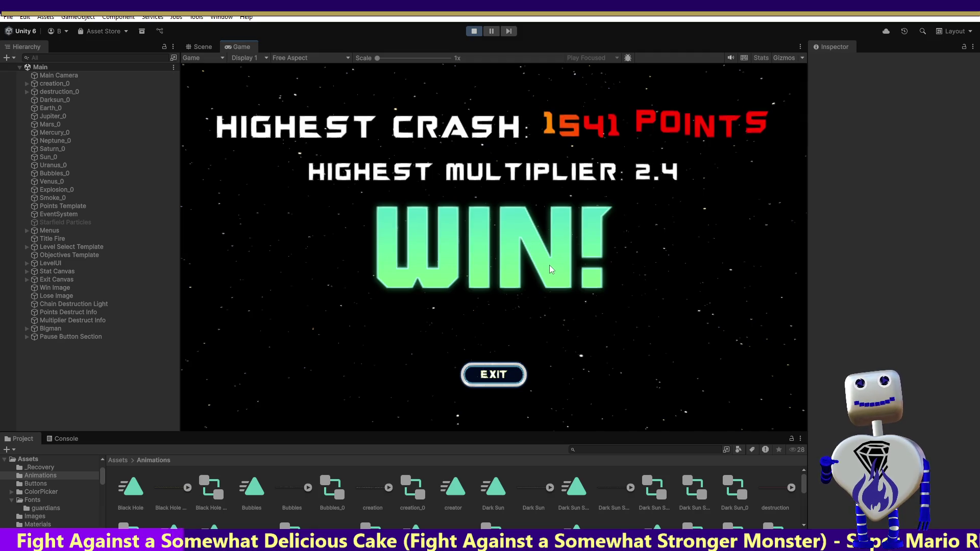
Step: Exit the Win screen and bring up the level 5 Skill Challenge details: 5000 score, 2 creators, 1 destroyer
{"action": "left_click", "coordinate": [495, 376]}
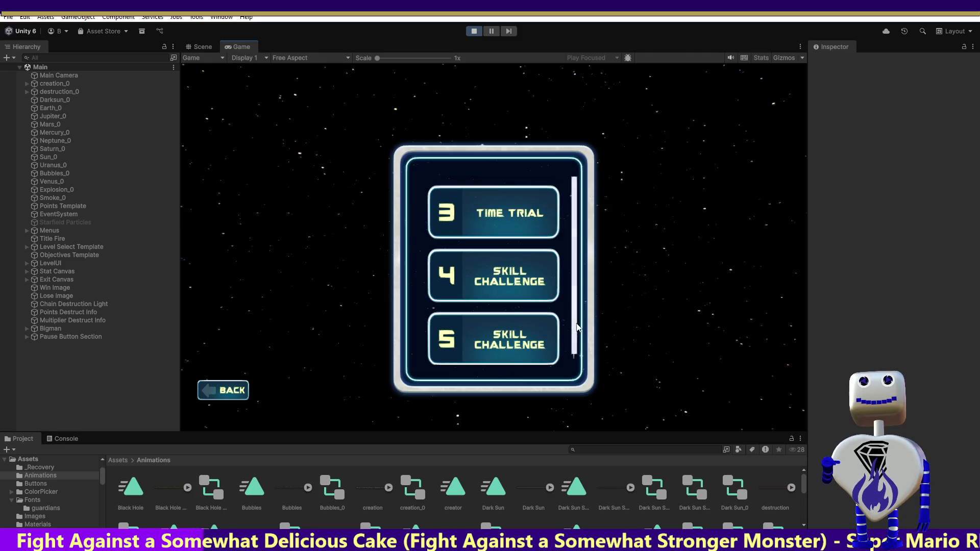
{"action": "left_click", "coordinate": [515, 352]}
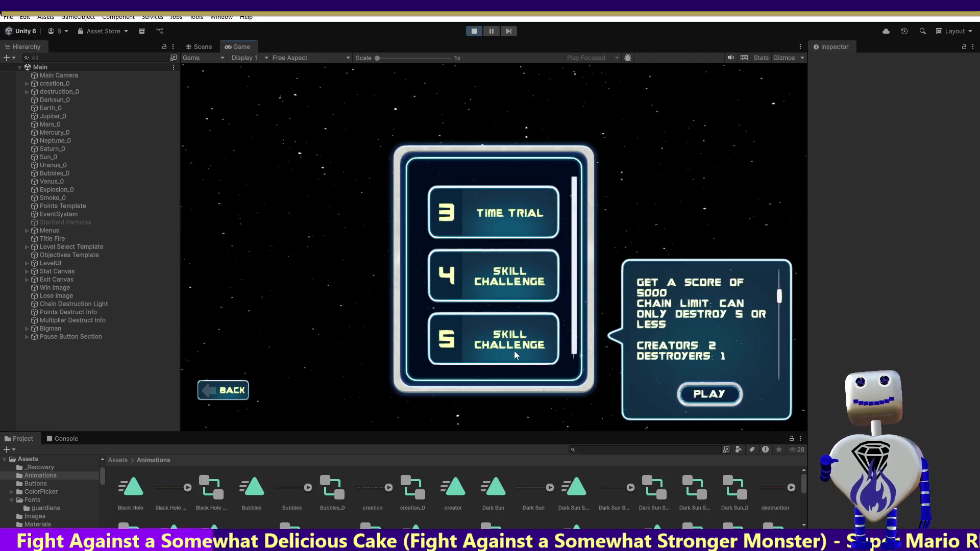
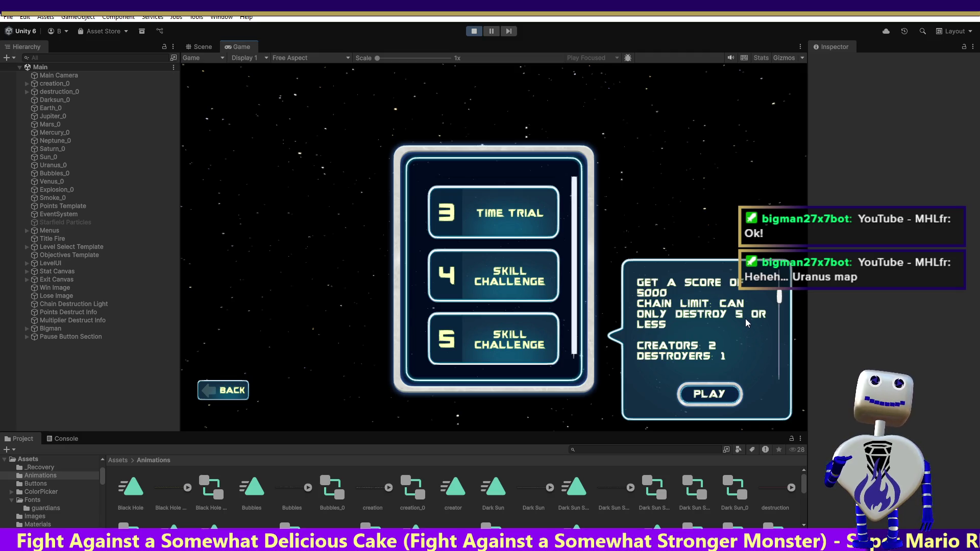
Step: Start the skill challenge level and spawn a dark sun, two Earths and a Mercury
{"action": "left_click", "coordinate": [727, 394]}
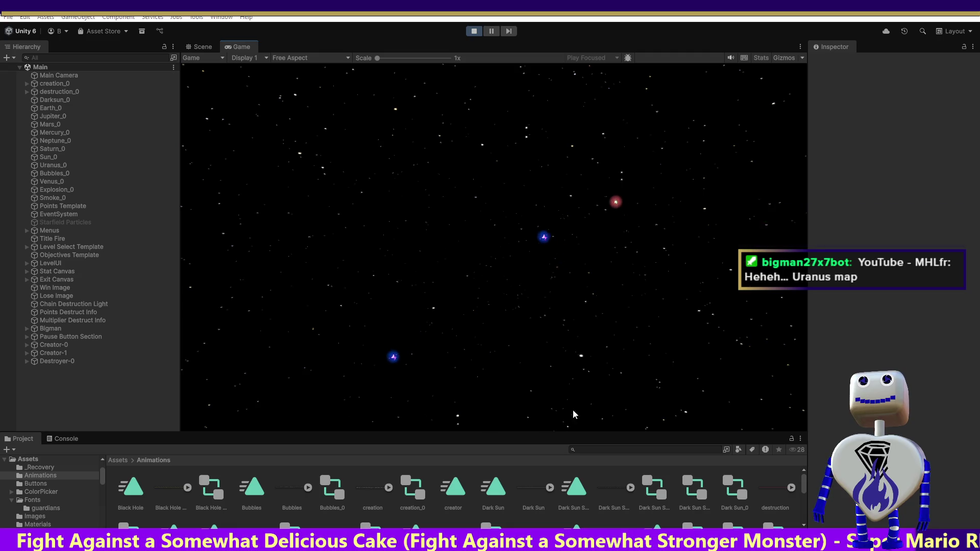
{"action": "left_click", "coordinate": [697, 400]}
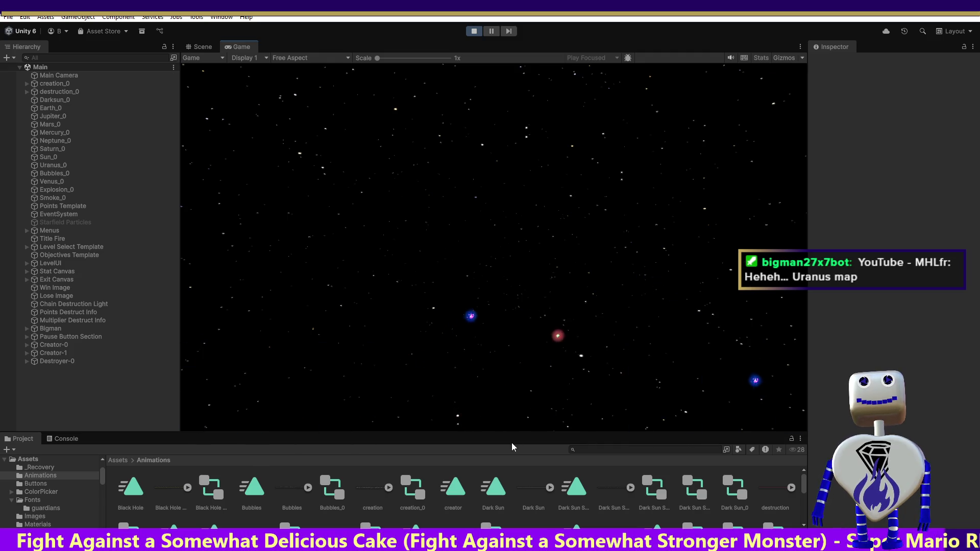
{"action": "left_click", "coordinate": [498, 286]}
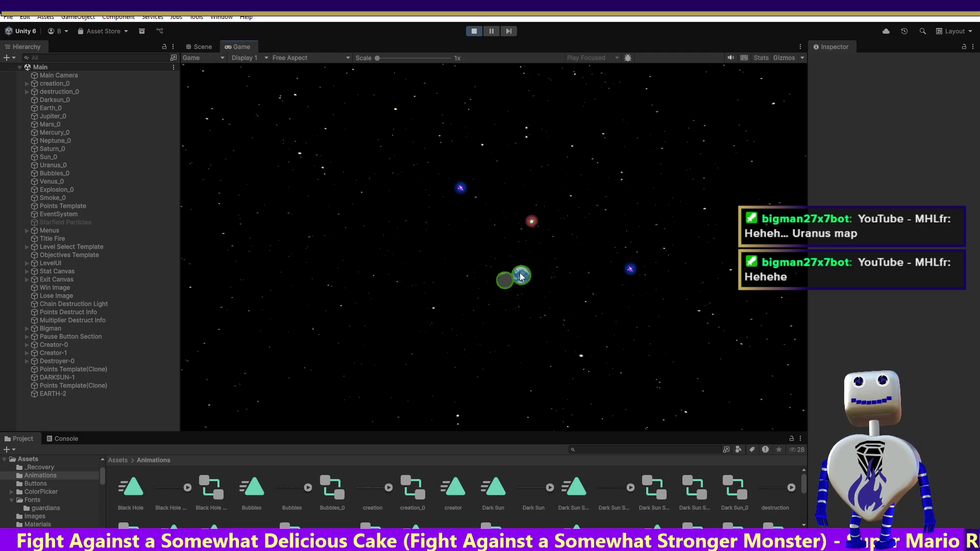
{"action": "left_click", "coordinate": [574, 313]}
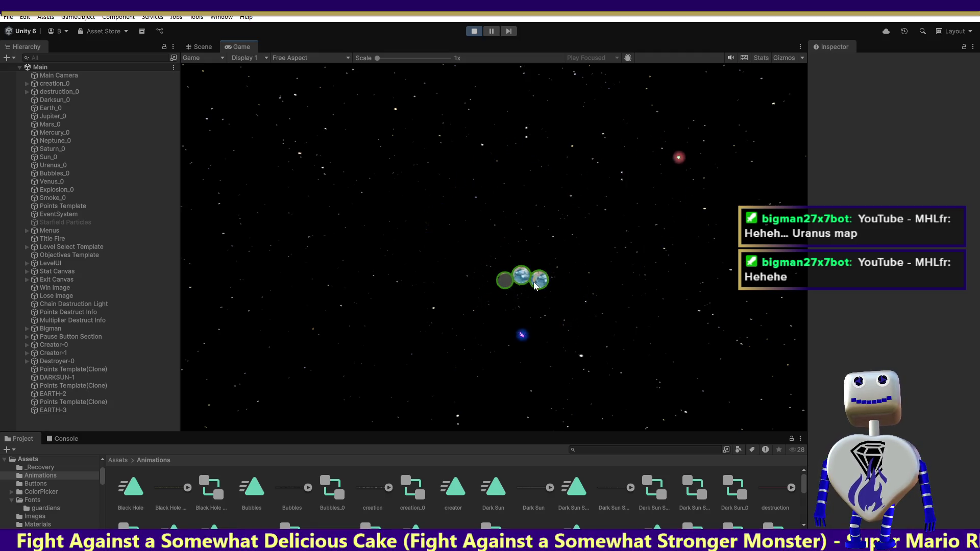
{"action": "left_click", "coordinate": [583, 346]}
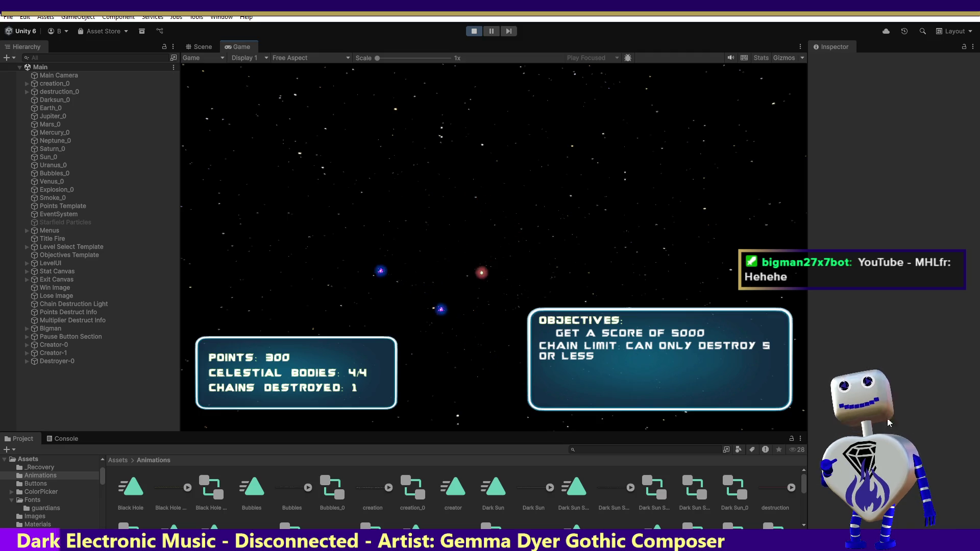
Step: Spawn Uranus and Saturn planets to crash a chain, then spawn a Mercury and a Jupiter
{"action": "left_click", "coordinate": [641, 274]}
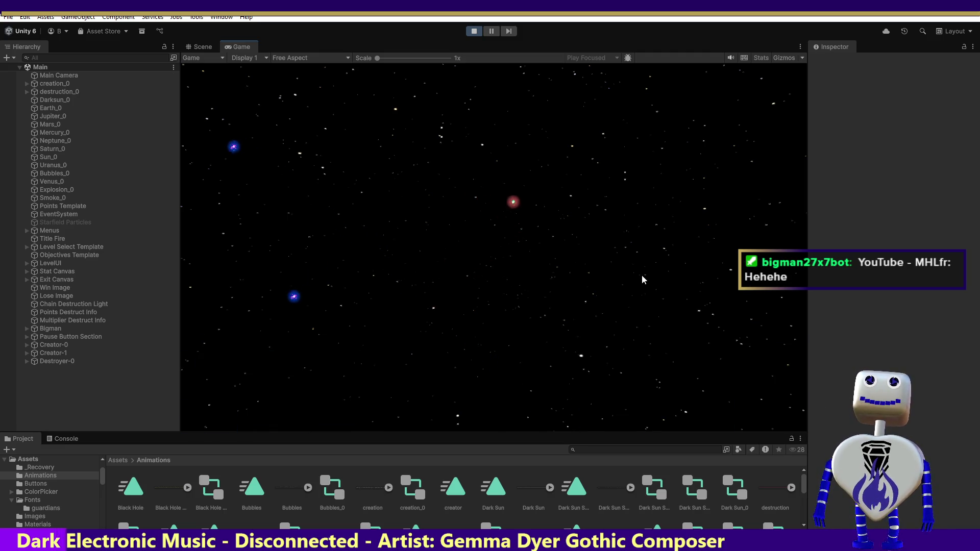
{"action": "left_click", "coordinate": [346, 238]}
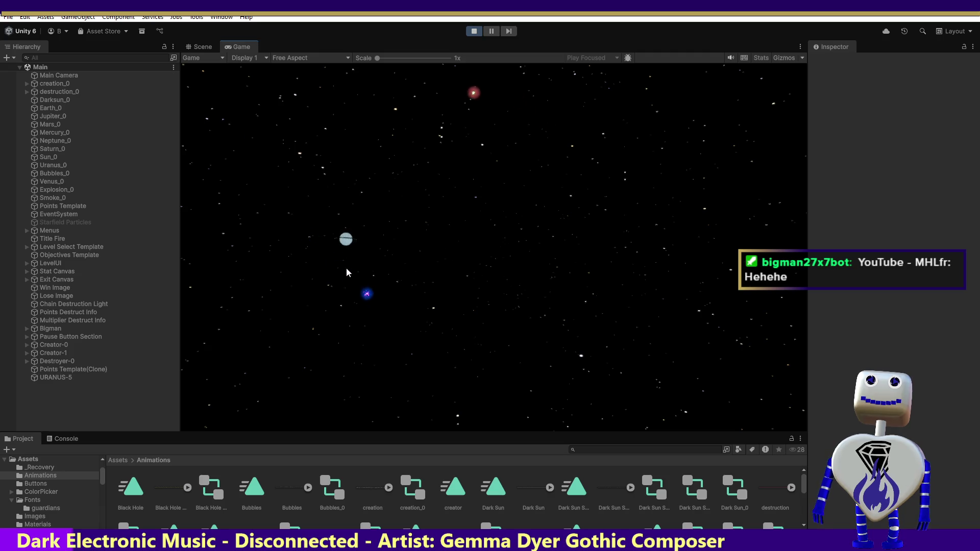
{"action": "left_click", "coordinate": [389, 310]}
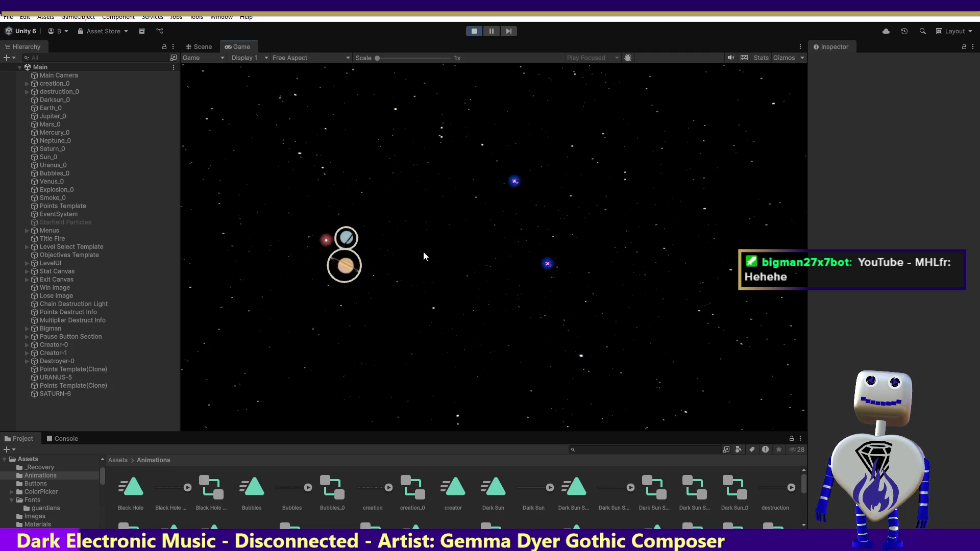
{"action": "left_click", "coordinate": [507, 338]}
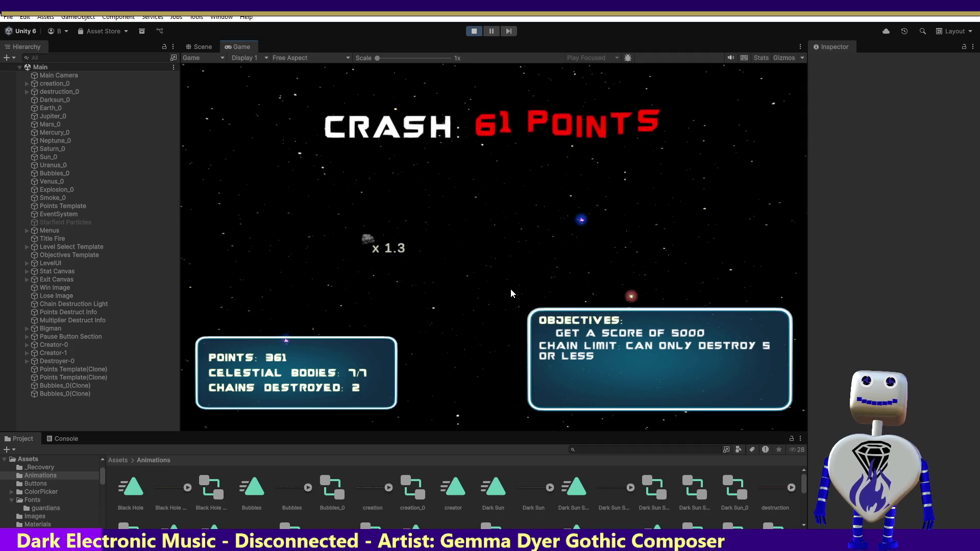
{"action": "left_click", "coordinate": [505, 149]}
{"action": "left_click", "coordinate": [431, 239]}
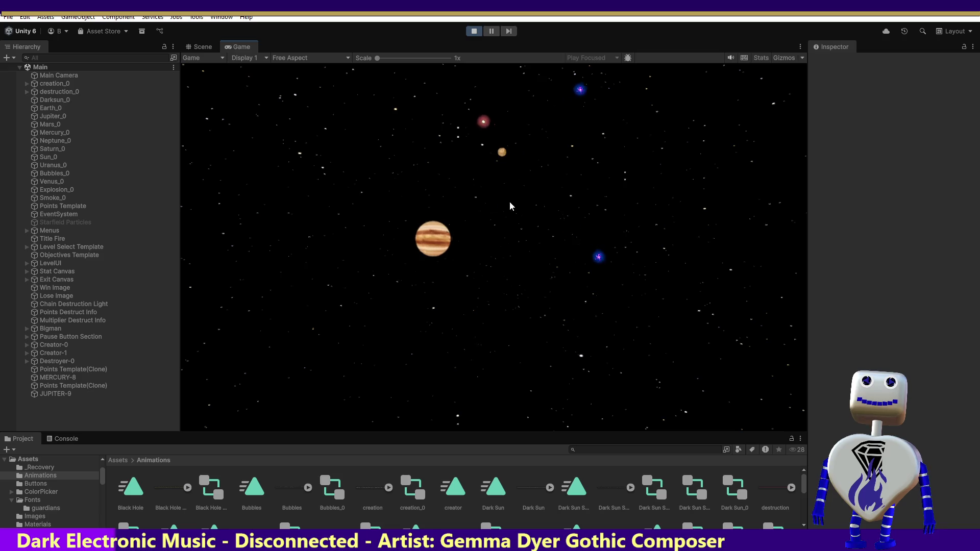
Step: Spawn two more Mercurys, an Earth and a second Jupiter
{"action": "left_click", "coordinate": [647, 208]}
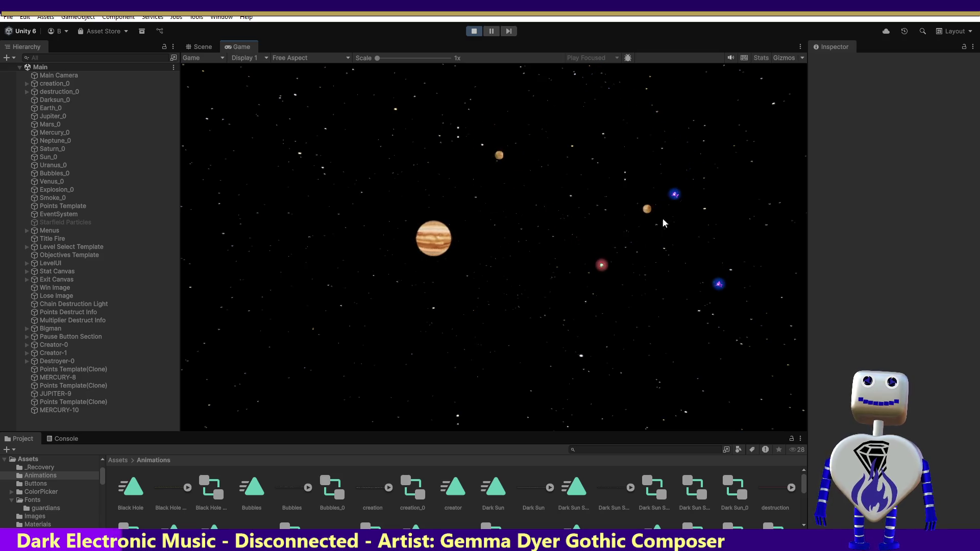
{"action": "left_click", "coordinate": [632, 359]}
{"action": "left_click", "coordinate": [543, 323]}
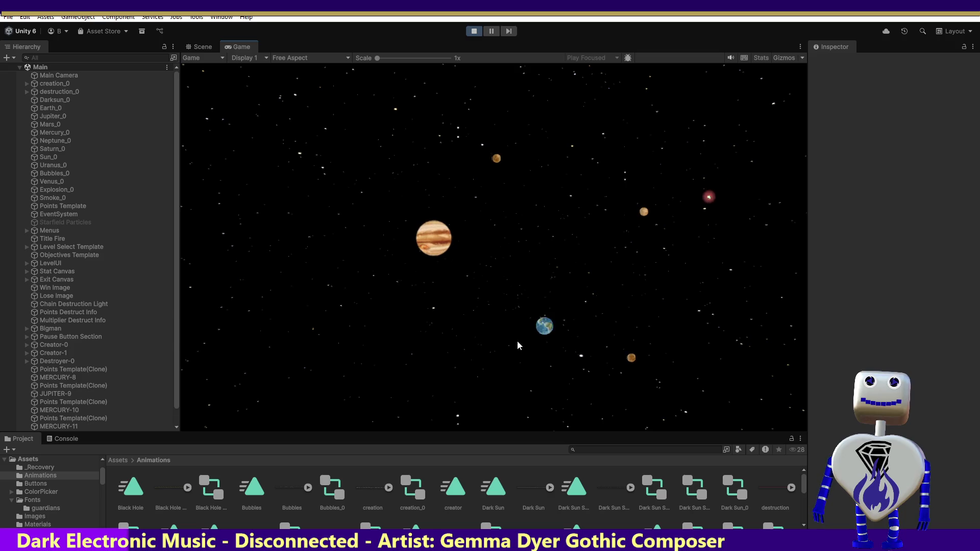
{"action": "left_click", "coordinate": [487, 215]}
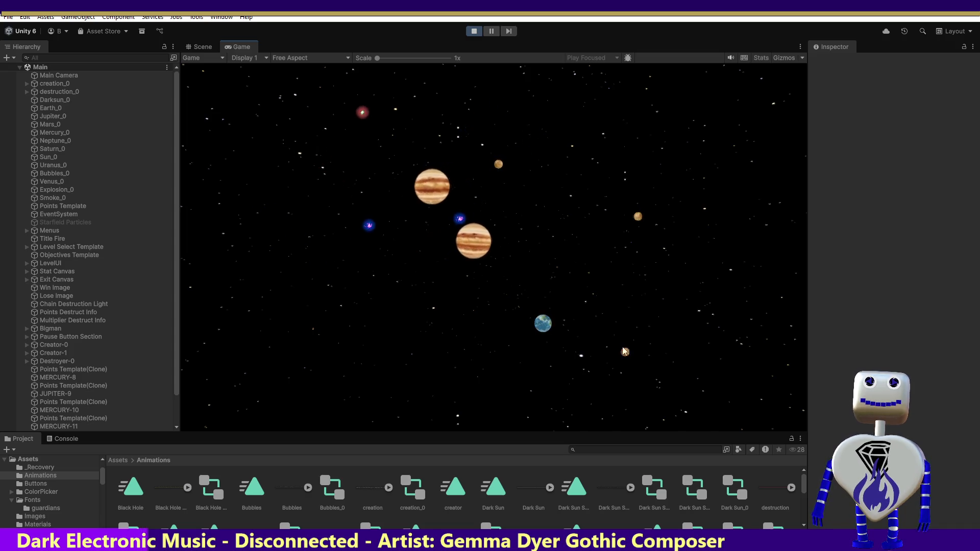
Step: Drag three orange planets and the yellow sun into the Earth's chain
{"action": "left_click_drag", "start_coordinate": [626, 352], "coordinate": [551, 320]}
{"action": "mouse_move", "coordinate": [639, 217]}
{"action": "left_mouse_down"}
{"action": "mouse_move", "coordinate": [628, 302]}
{"action": "mouse_move", "coordinate": [566, 325]}
{"action": "left_mouse_up"}
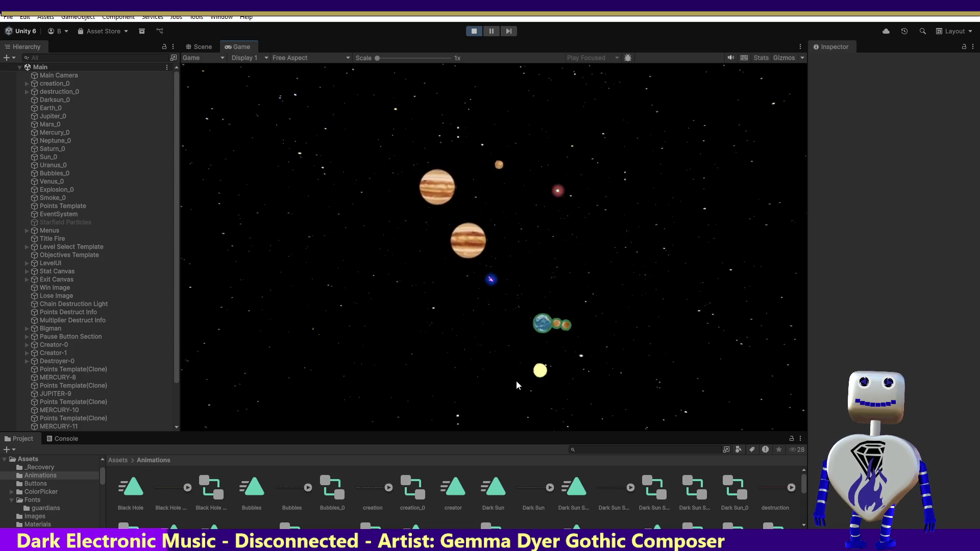
{"action": "mouse_move", "coordinate": [540, 371]}
{"action": "left_mouse_down"}
{"action": "mouse_move", "coordinate": [505, 339]}
{"action": "mouse_move", "coordinate": [535, 326]}
{"action": "left_mouse_up"}
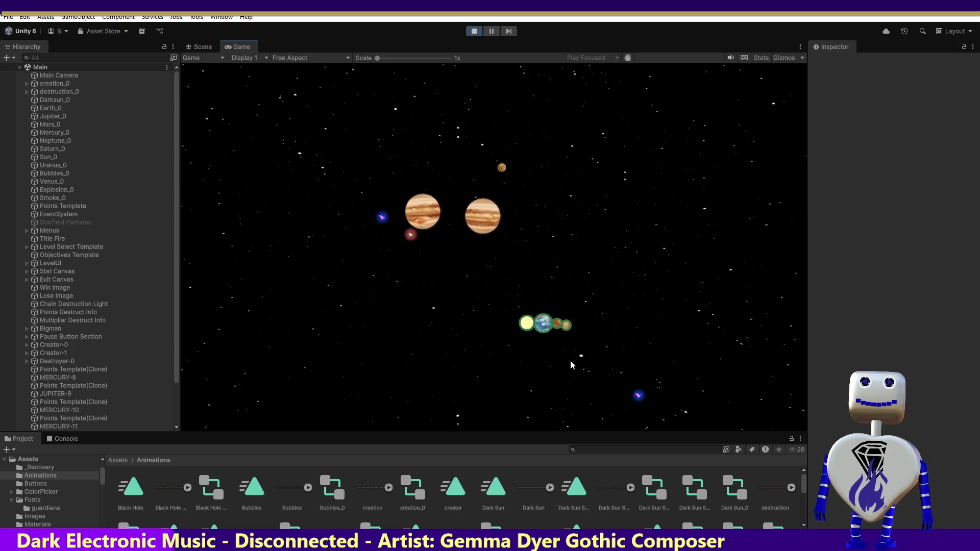
{"action": "left_click_drag", "start_coordinate": [687, 348], "coordinate": [576, 324]}
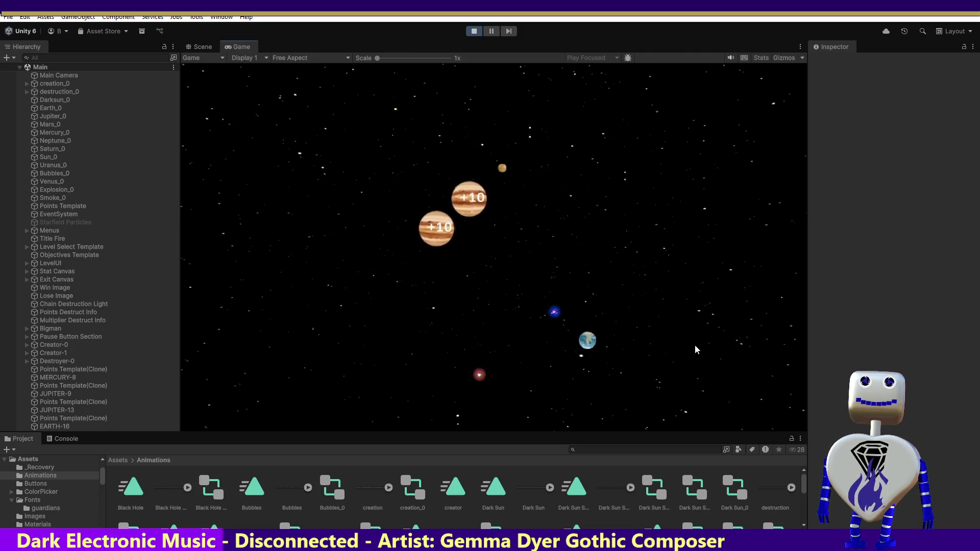
Step: Spawn a Jupiter, move the +10 Jupiter lower right, and link small planets into its cluster
{"action": "left_click", "coordinate": [644, 386]}
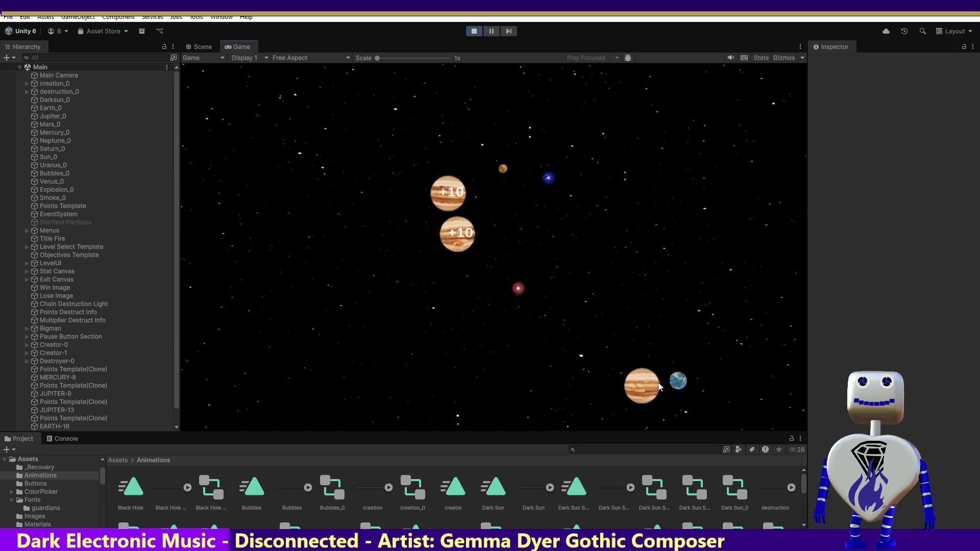
{"action": "mouse_move", "coordinate": [427, 222]}
{"action": "left_mouse_down"}
{"action": "mouse_move", "coordinate": [400, 185]}
{"action": "mouse_move", "coordinate": [704, 176]}
{"action": "mouse_move", "coordinate": [679, 313]}
{"action": "left_mouse_up"}
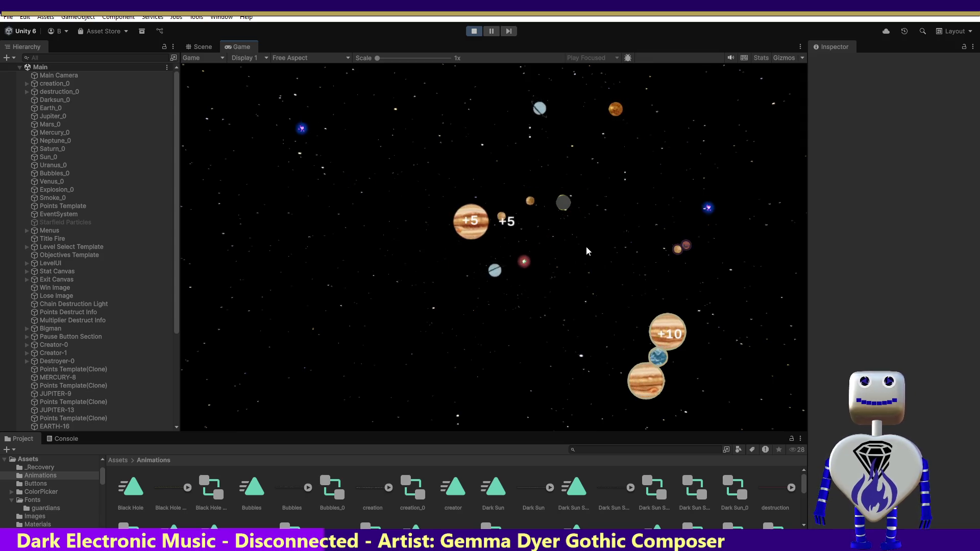
{"action": "left_click", "coordinate": [461, 263]}
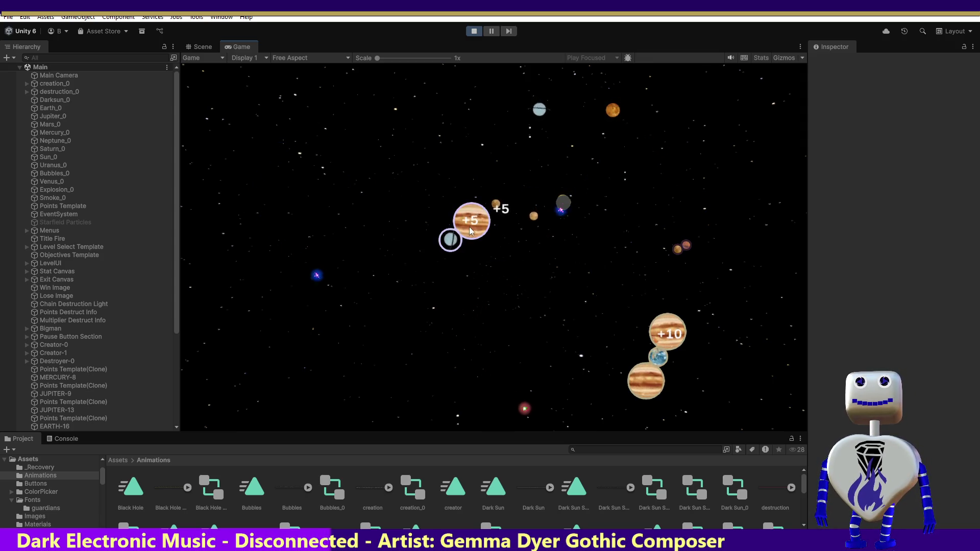
{"action": "left_click", "coordinate": [485, 220]}
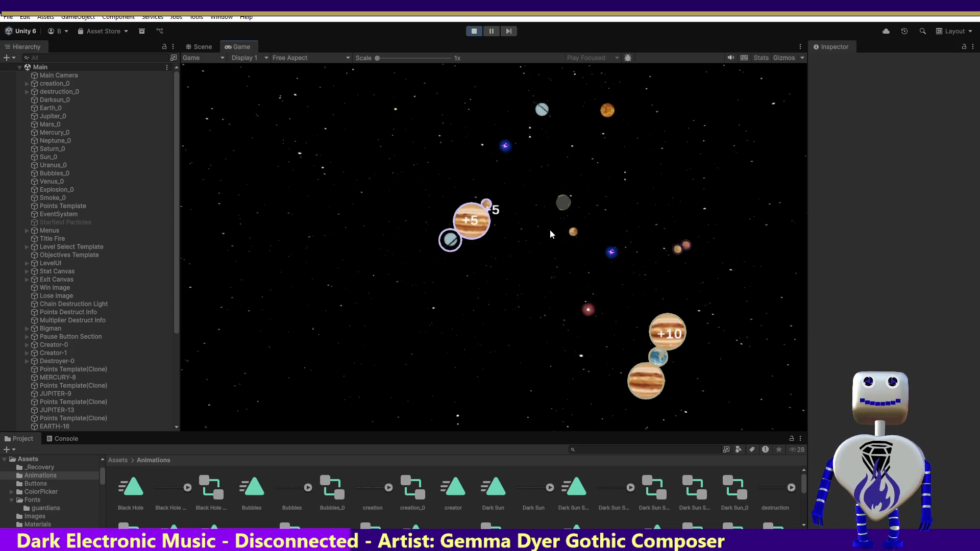
{"action": "left_click", "coordinate": [561, 204]}
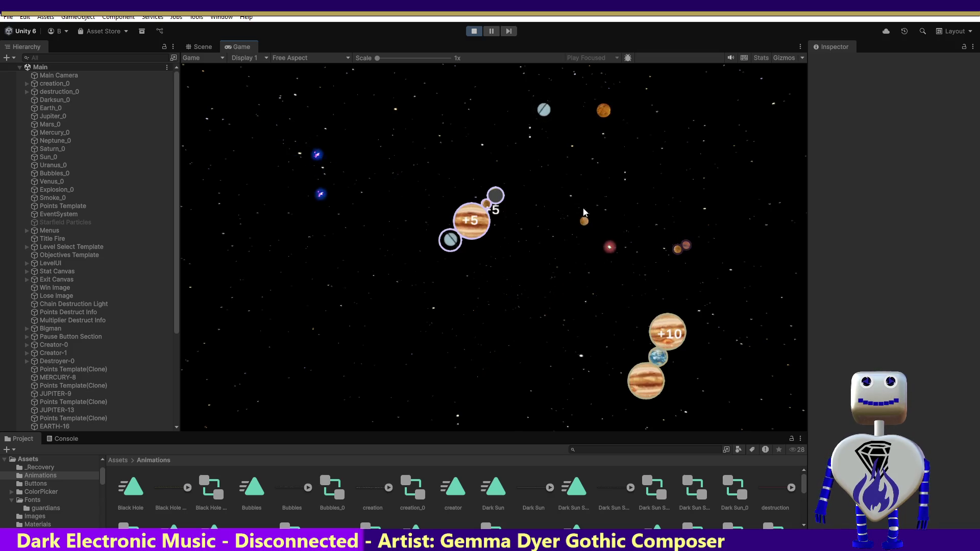
{"action": "left_click", "coordinate": [512, 192]}
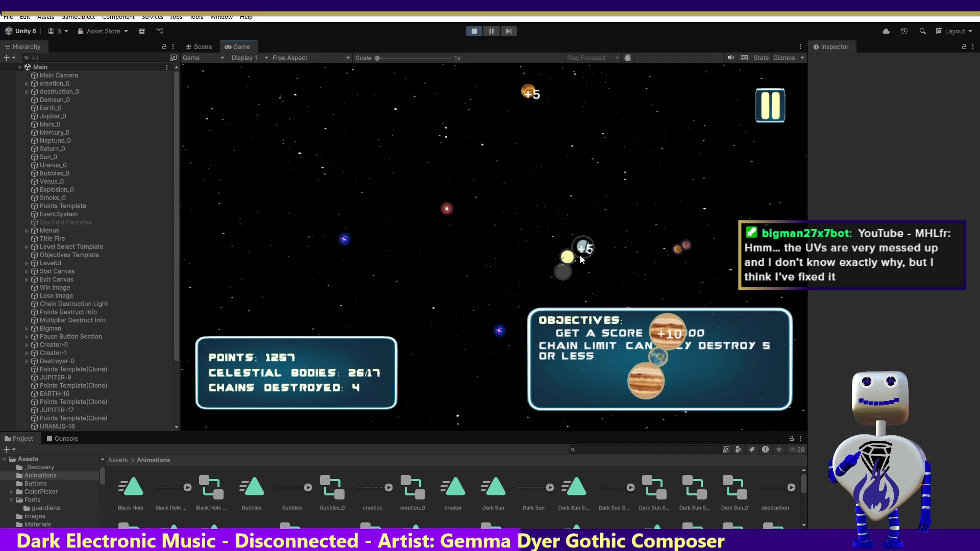
Step: Crash the linked orb cluster for 153 points, bringing the score to 1410
{"action": "left_click", "coordinate": [586, 251]}
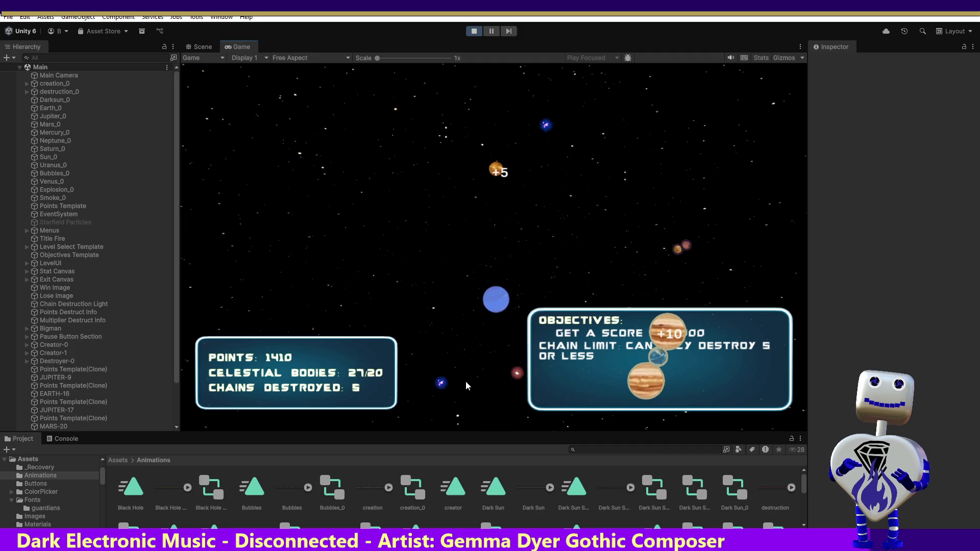
Step: Spawn two more Earths and play on until the LOSE! screen shows a 1525-point highest crash
{"action": "left_click", "coordinate": [465, 381]}
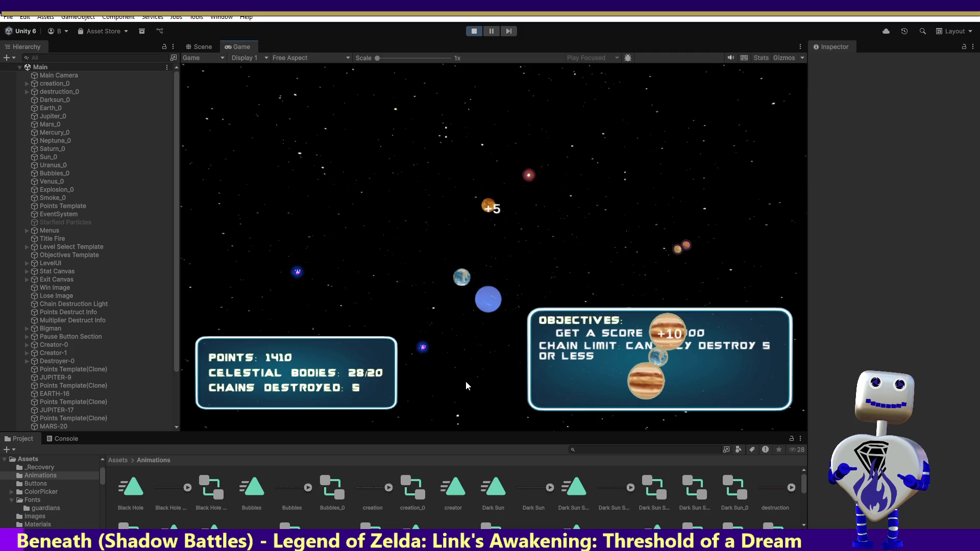
{"action": "left_click", "coordinate": [465, 381]}
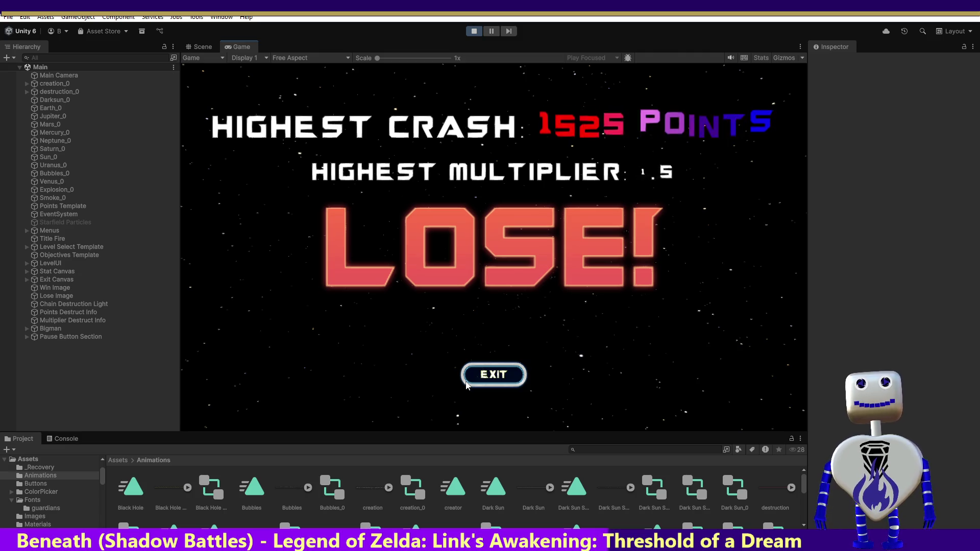
{"action": "left_click", "coordinate": [483, 378]}
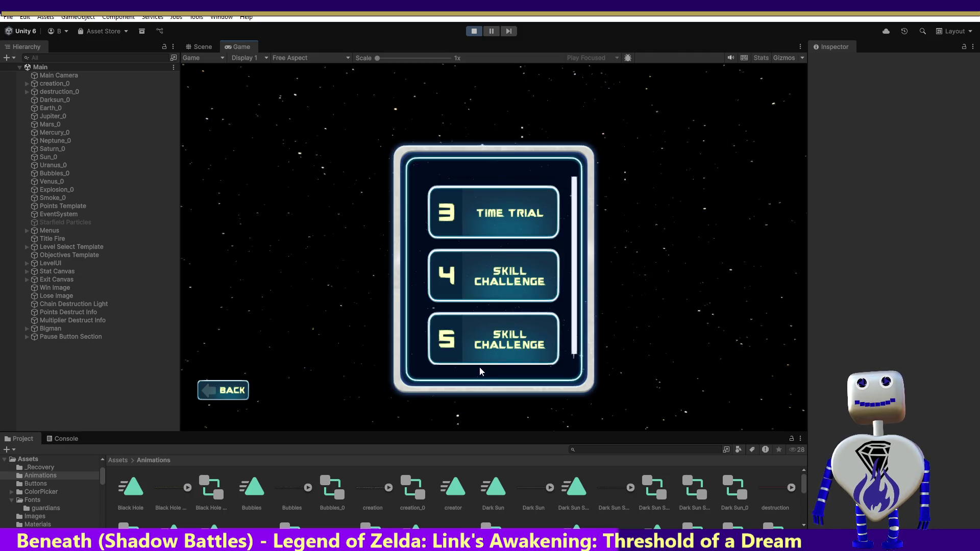
{"action": "left_click", "coordinate": [554, 350]}
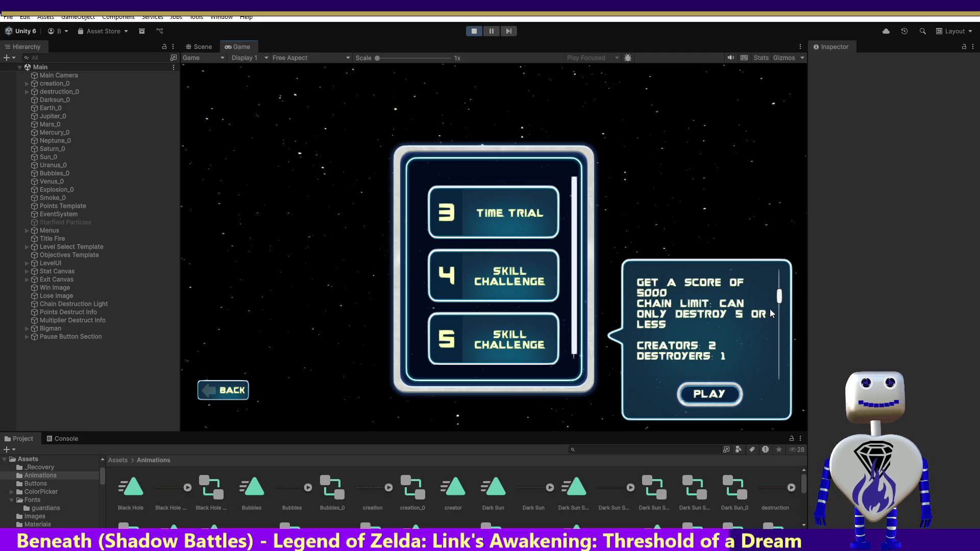
{"action": "mouse_move", "coordinate": [779, 299]}
{"action": "left_mouse_down"}
{"action": "mouse_move", "coordinate": [780, 354]}
{"action": "mouse_move", "coordinate": [781, 291]}
{"action": "mouse_move", "coordinate": [772, 345]}
{"action": "mouse_move", "coordinate": [773, 296]}
{"action": "left_mouse_up"}
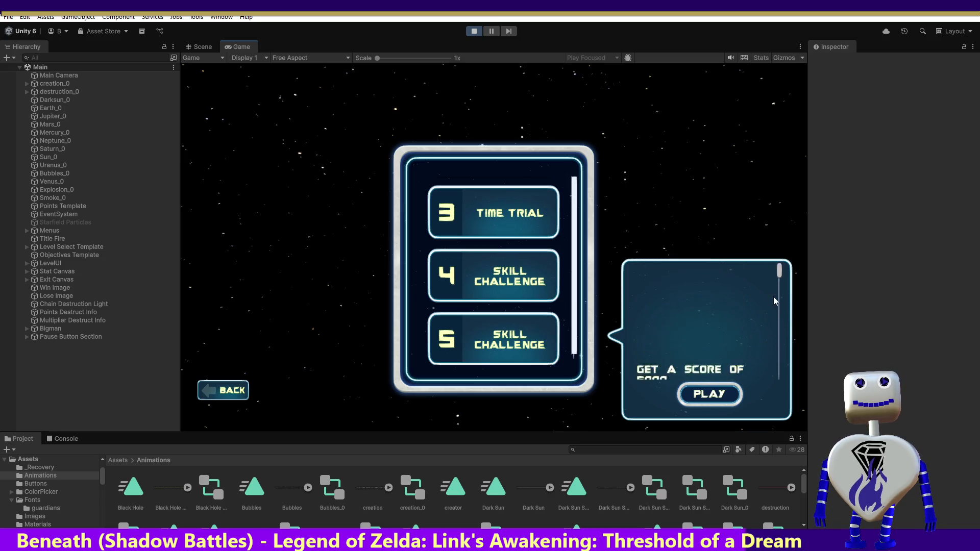
{"action": "scroll", "coordinate": [756, 344], "scroll_direction": "down", "scroll_amount": 3}
{"action": "scroll", "coordinate": [774, 288], "scroll_direction": "up", "scroll_amount": 3}
{"action": "scroll", "coordinate": [764, 329], "scroll_direction": "down", "scroll_amount": 2}
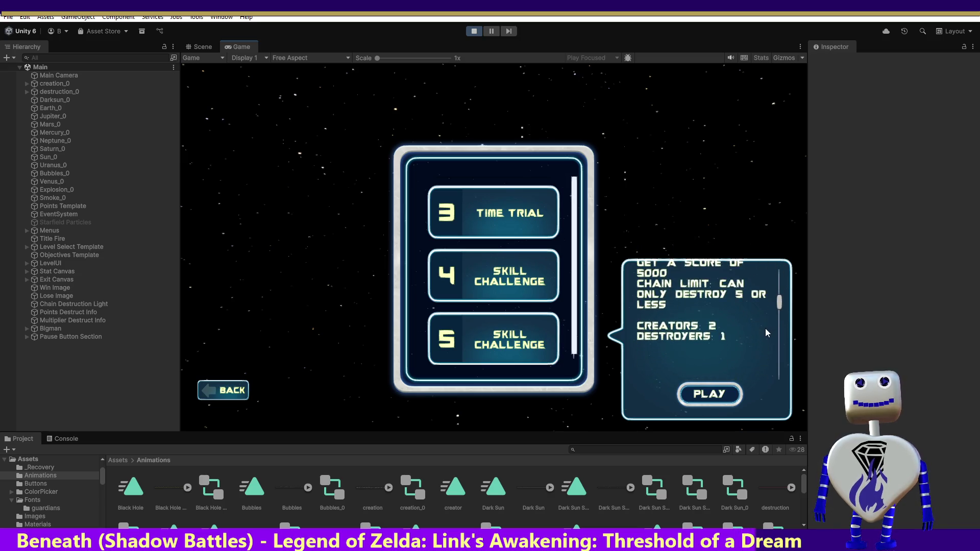
{"action": "scroll", "coordinate": [768, 322], "scroll_direction": "down", "scroll_amount": 1}
{"action": "scroll", "coordinate": [765, 333], "scroll_direction": "up", "scroll_amount": 2}
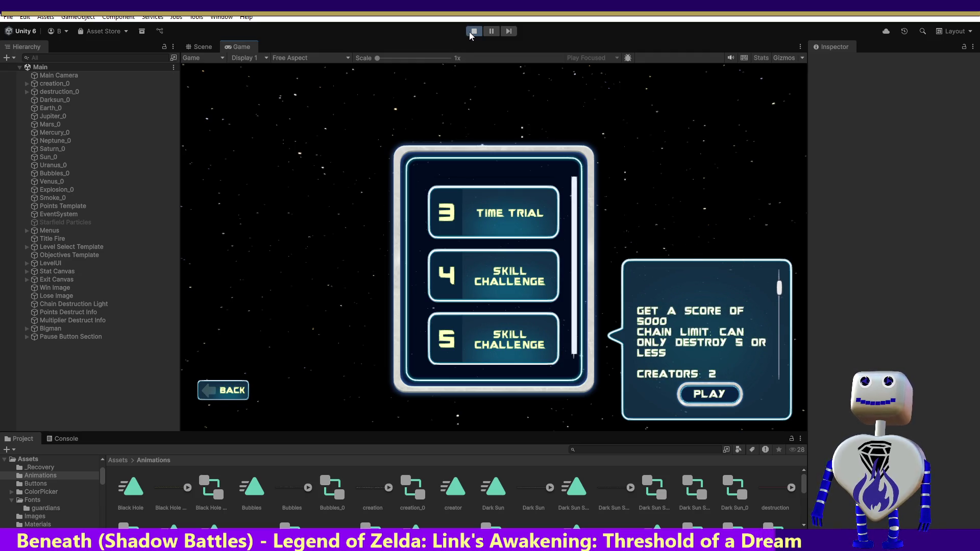
Step: Expand Menus > Level List > GameDisc and inspect Level Info Container's Rect Mask 2D padding
{"action": "left_click", "coordinate": [27, 230]}
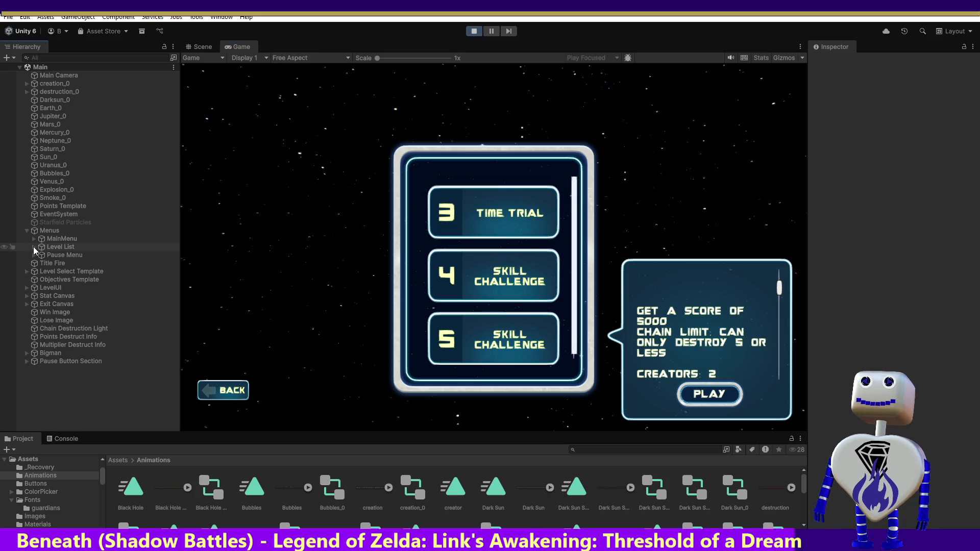
{"action": "left_click", "coordinate": [34, 246]}
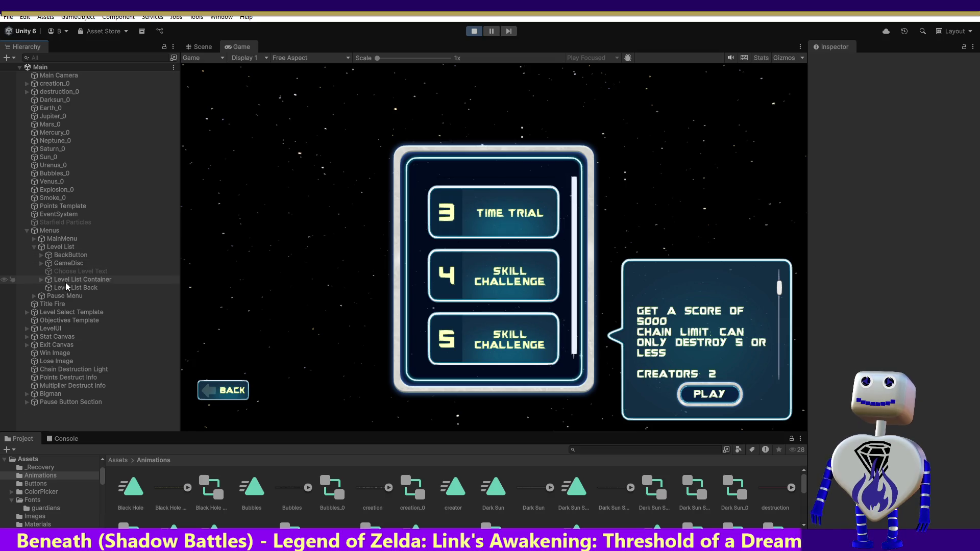
{"action": "left_click", "coordinate": [45, 263]}
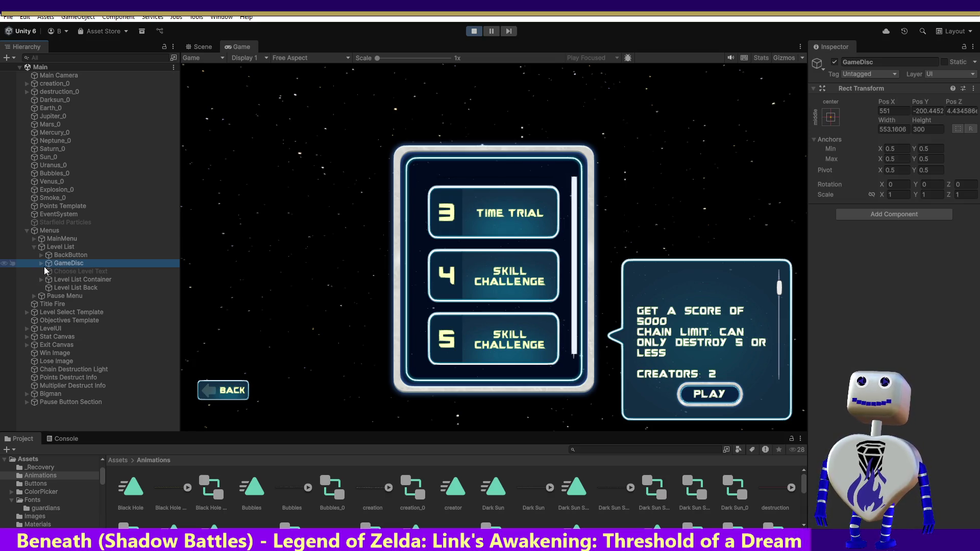
{"action": "left_click", "coordinate": [41, 264]}
{"action": "left_click", "coordinate": [71, 273]}
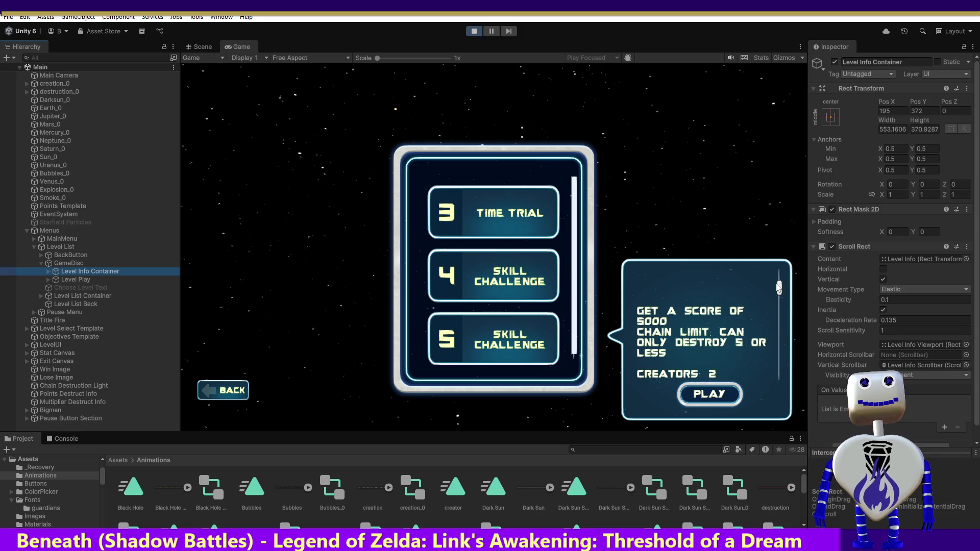
{"action": "left_click", "coordinate": [815, 222]}
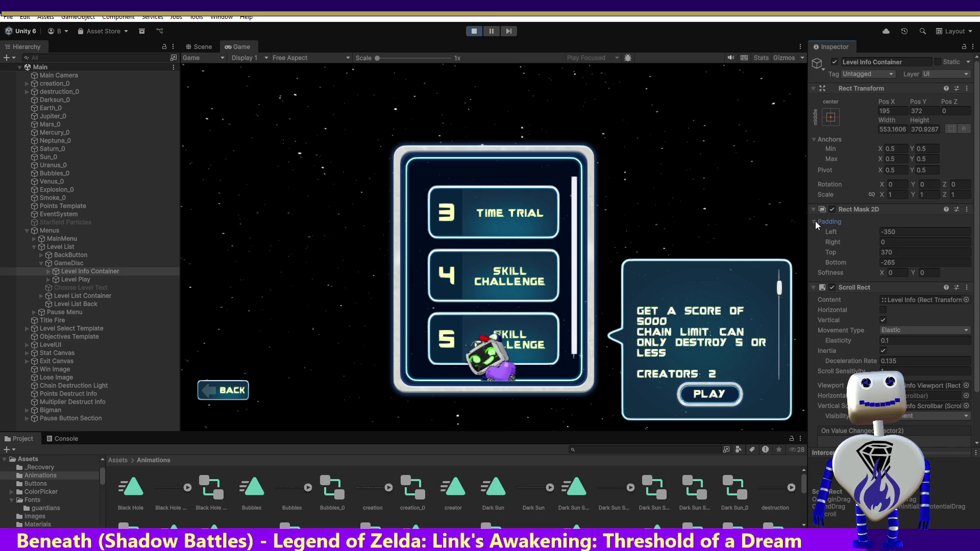
{"action": "left_click", "coordinate": [816, 222]}
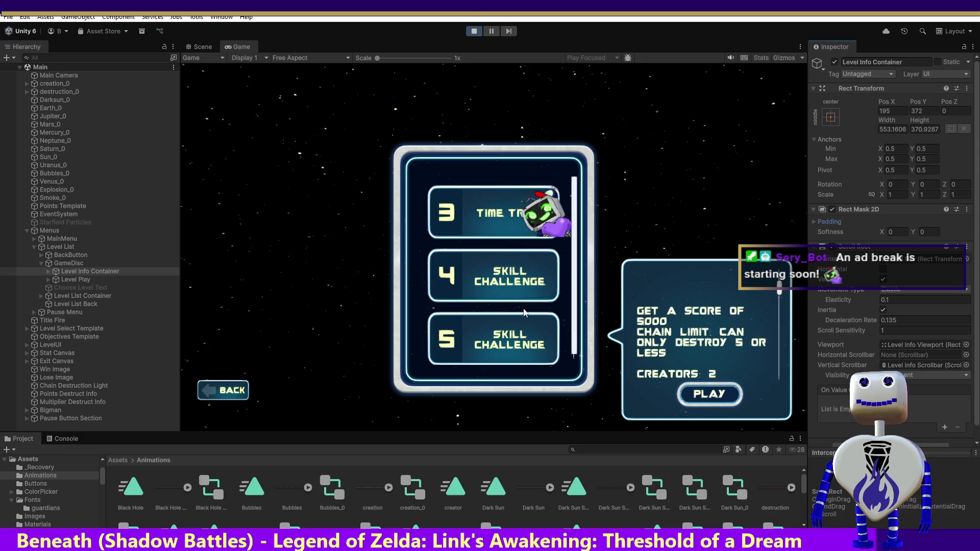
Step: Exit play mode and bring up MainController.cs in Visual Studio
{"action": "left_click", "coordinate": [474, 31]}
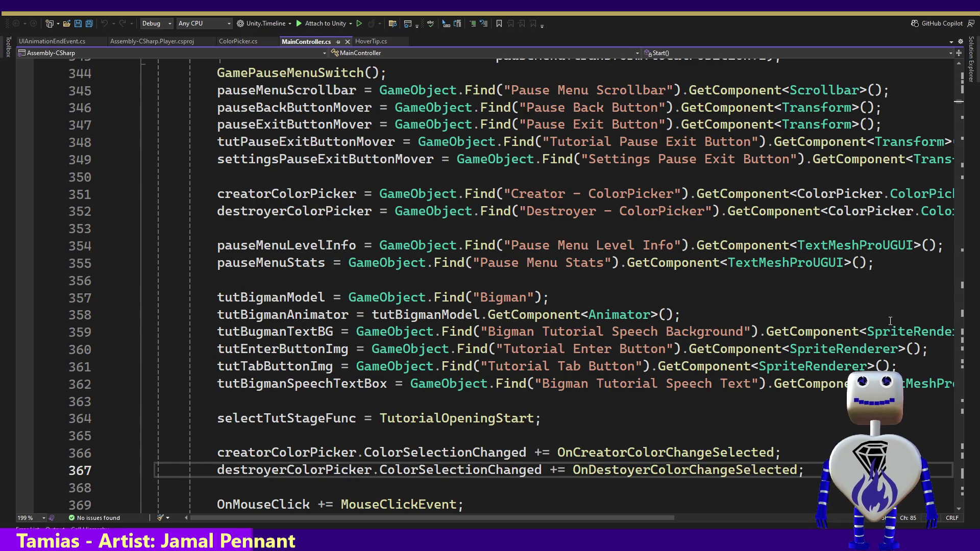
Step: Show the Quick Info signature for AddLevelSettingValue on line 290 of MainController.cs
{"action": "scroll", "coordinate": [964, 102], "scroll_direction": "up", "scroll_amount": 15}
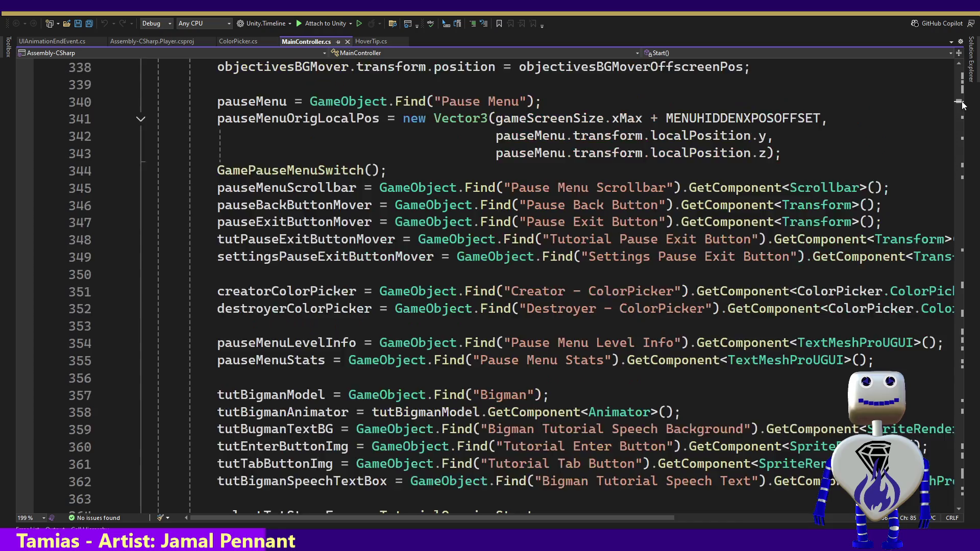
{"action": "scroll", "coordinate": [964, 102], "scroll_direction": "up", "scroll_amount": 15}
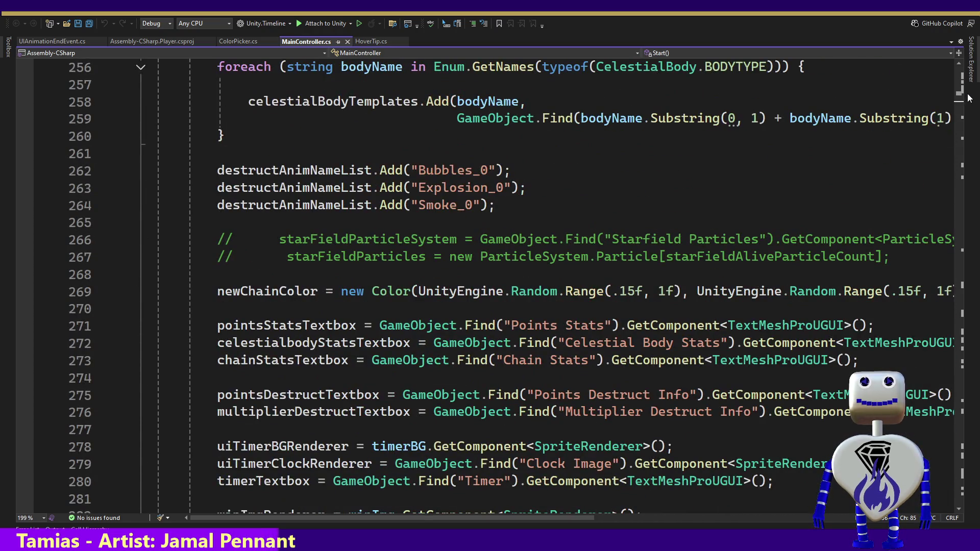
{"action": "scroll", "coordinate": [967, 100], "scroll_direction": "down", "scroll_amount": 2}
{"action": "scroll", "coordinate": [969, 98], "scroll_direction": "down", "scroll_amount": 4}
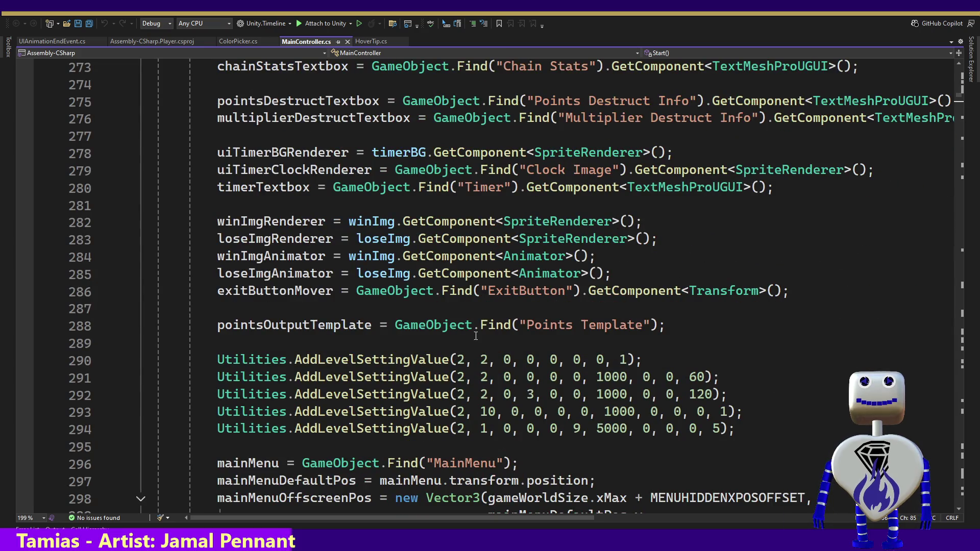
{"action": "mouse_move", "coordinate": [411, 359]}
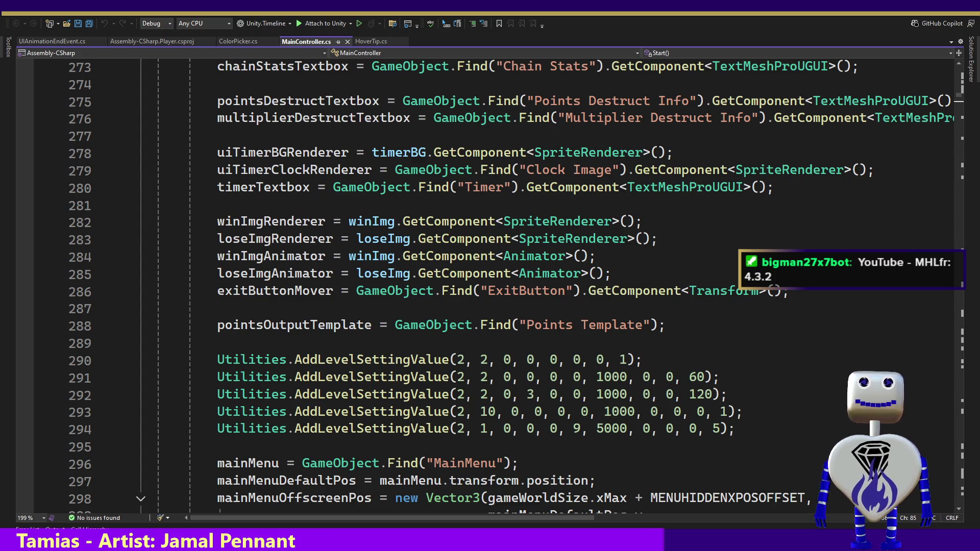
{"action": "mouse_move", "coordinate": [361, 361]}
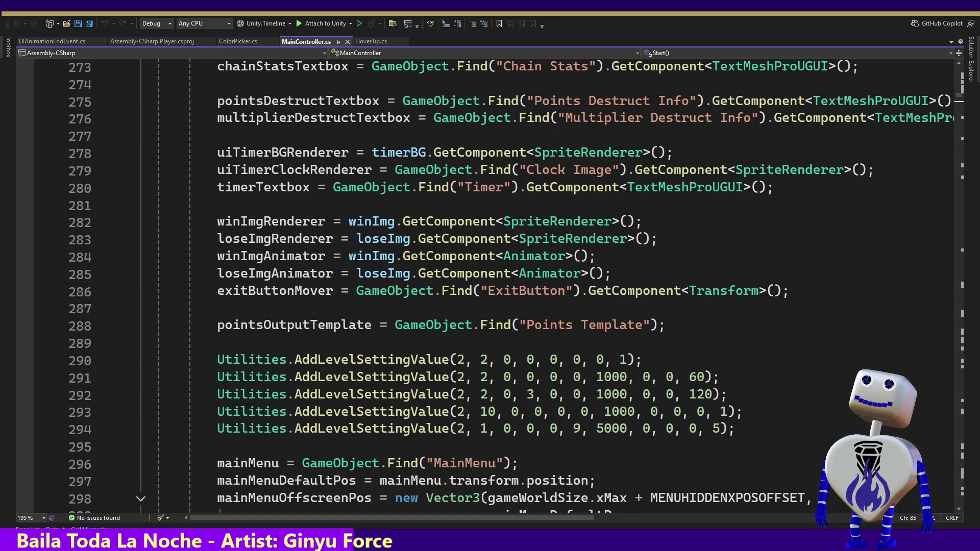
{"action": "mouse_move", "coordinate": [439, 360]}
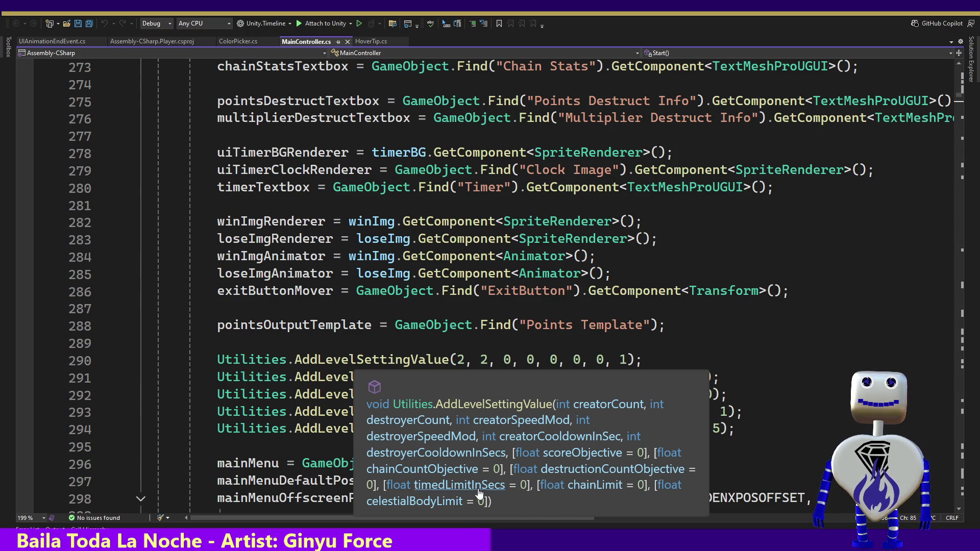
{"action": "mouse_move", "coordinate": [479, 489]}
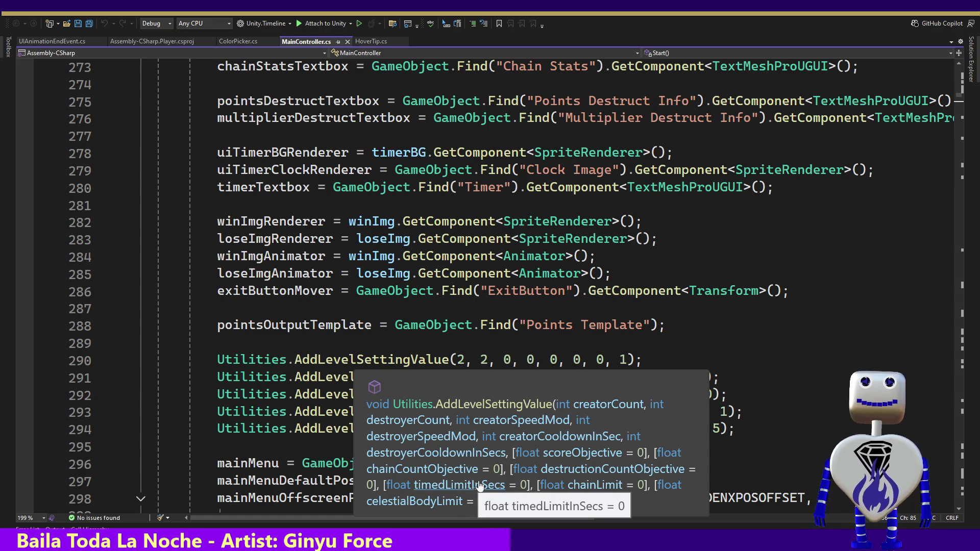
{"action": "mouse_move", "coordinate": [451, 472]}
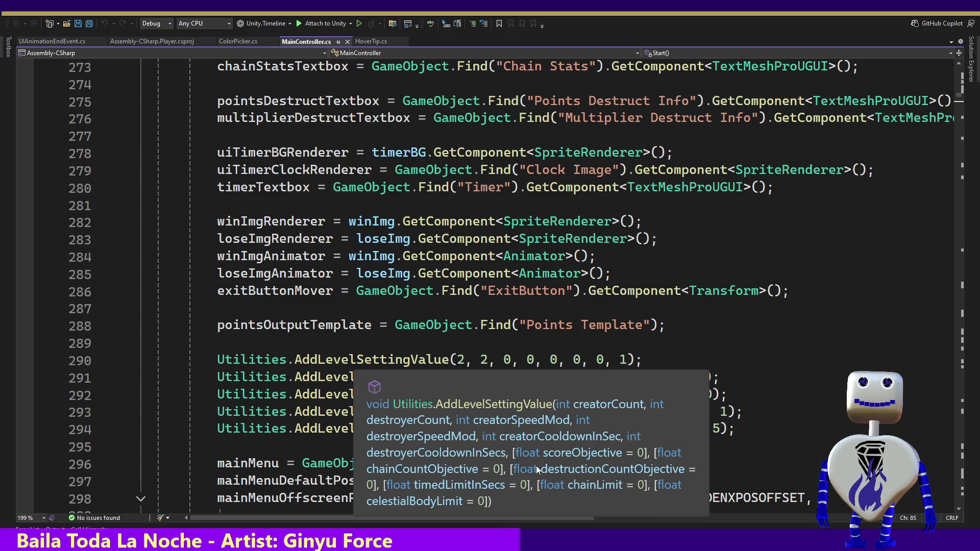
{"action": "mouse_move", "coordinate": [582, 467]}
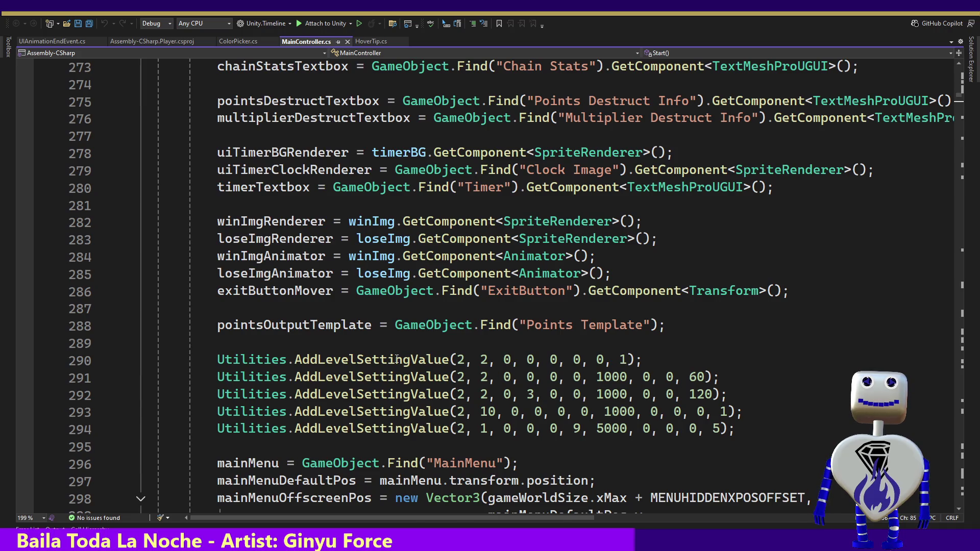
{"action": "mouse_move", "coordinate": [397, 359]}
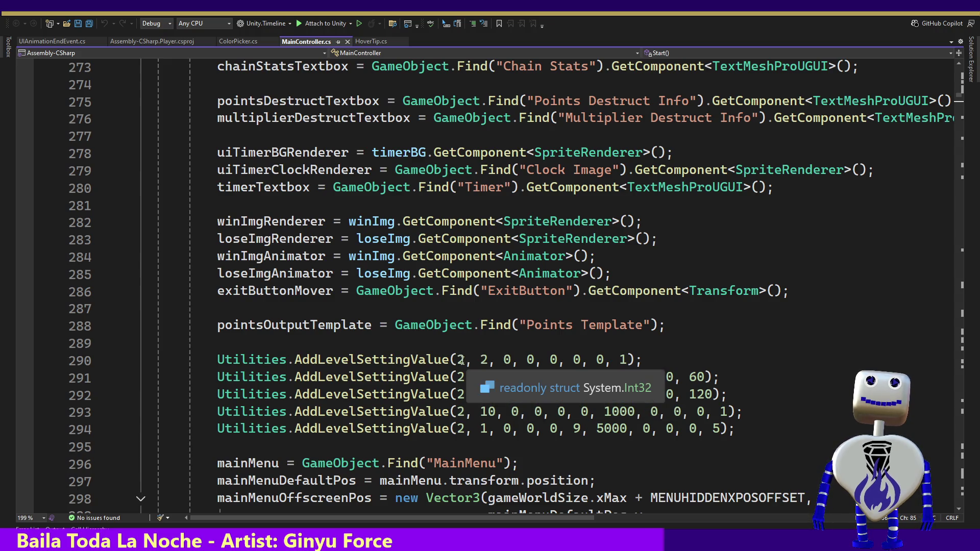
Step: Change line 290's first argument from 2 to 100, save MainController.cs, and return to Unity
{"action": "left_click", "coordinate": [458, 360]}
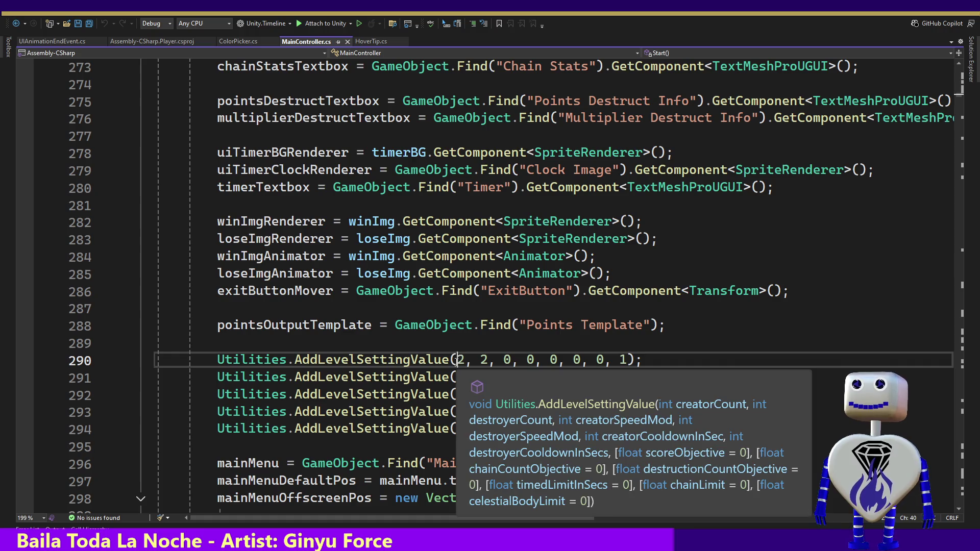
{"action": "type", "text": "100"}
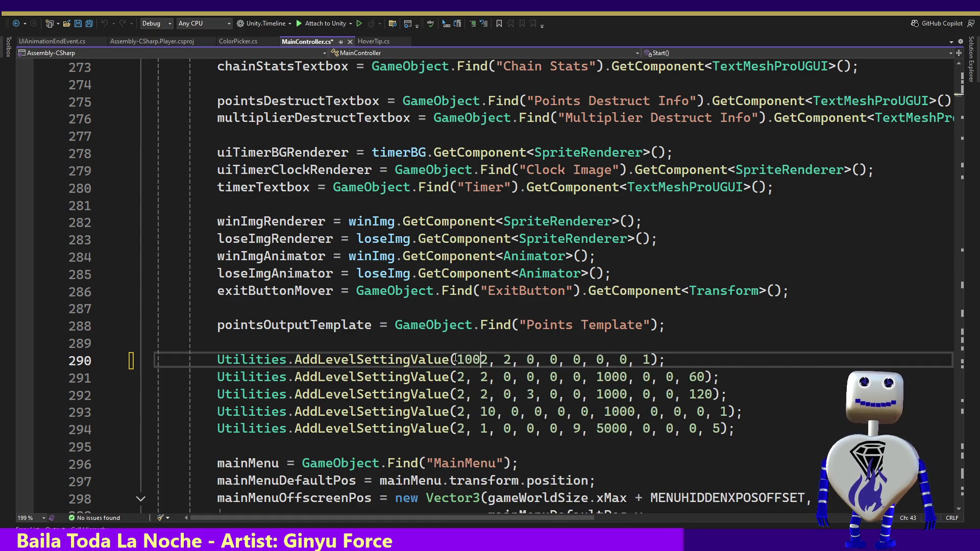
{"action": "key", "text": "Delete"}
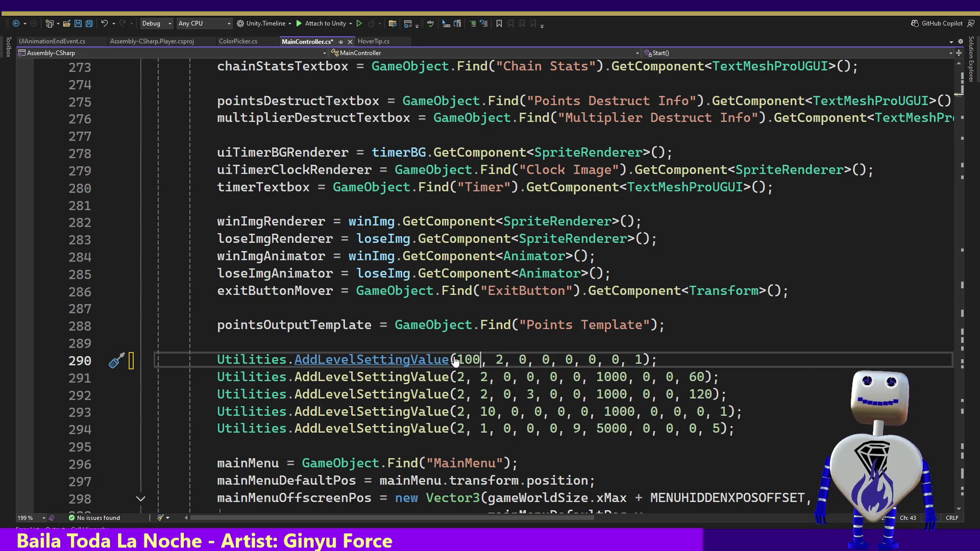
{"action": "key", "text": "ctrl+s"}
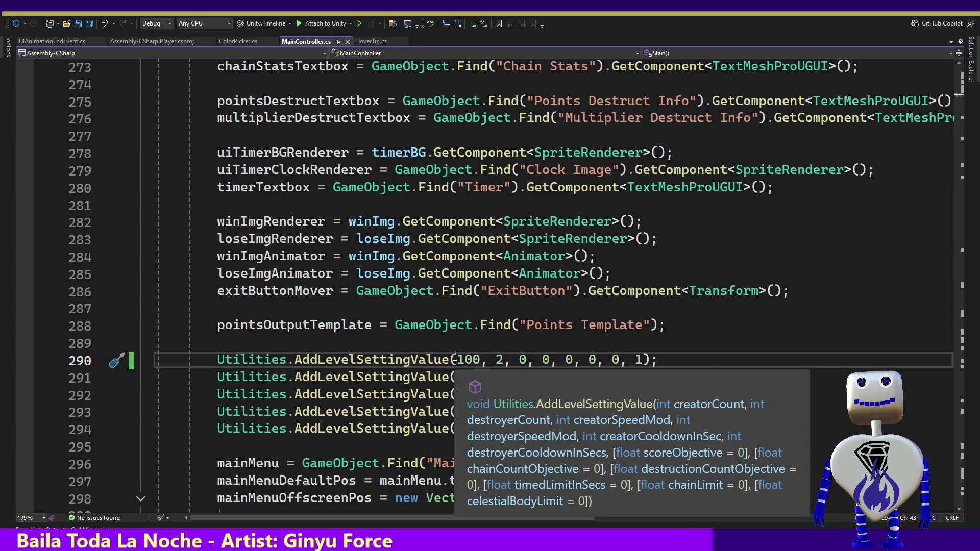
{"action": "key", "text": "alt+Tab"}
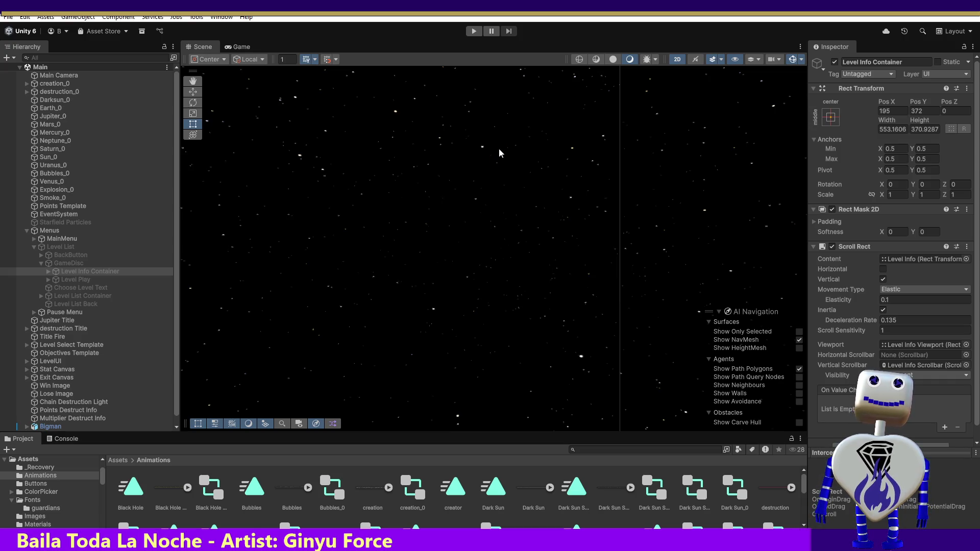
Step: Play level 1 with 100 creators, win with 108 points, and exit to the level list
{"action": "left_click", "coordinate": [474, 31]}
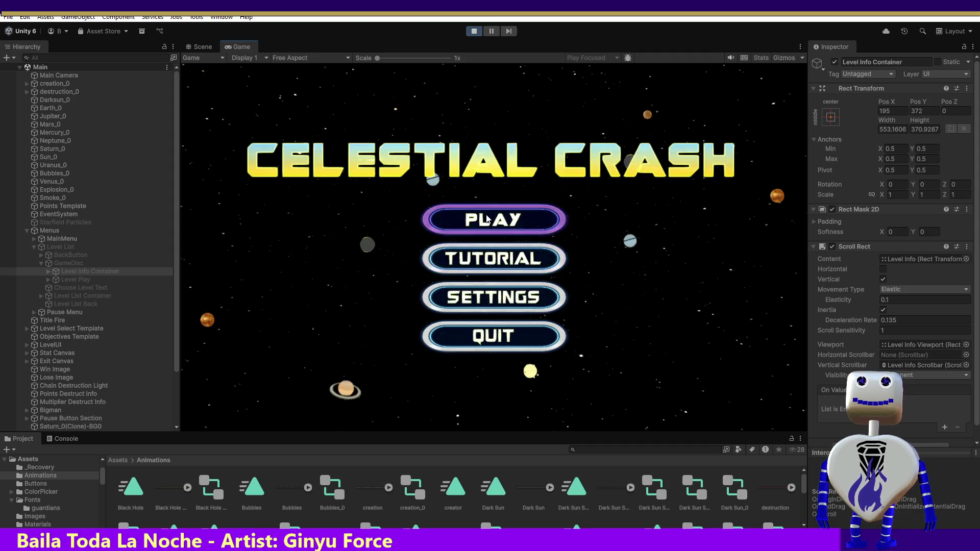
{"action": "left_click", "coordinate": [486, 219]}
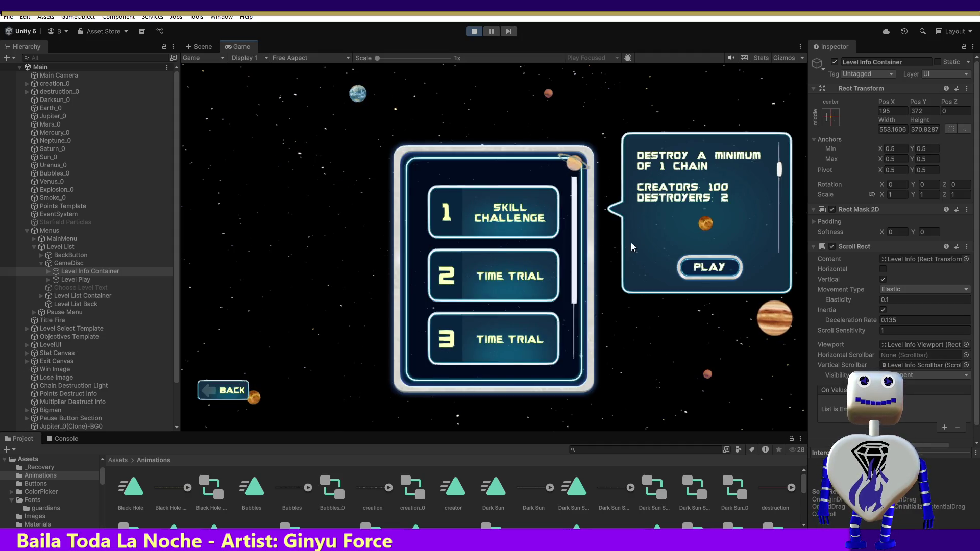
{"action": "left_click", "coordinate": [709, 271]}
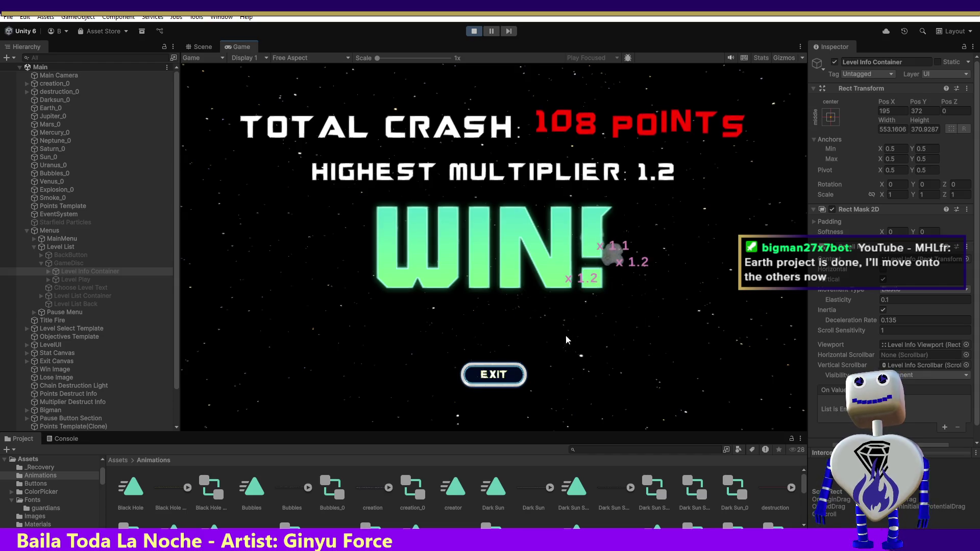
{"action": "left_click", "coordinate": [494, 382]}
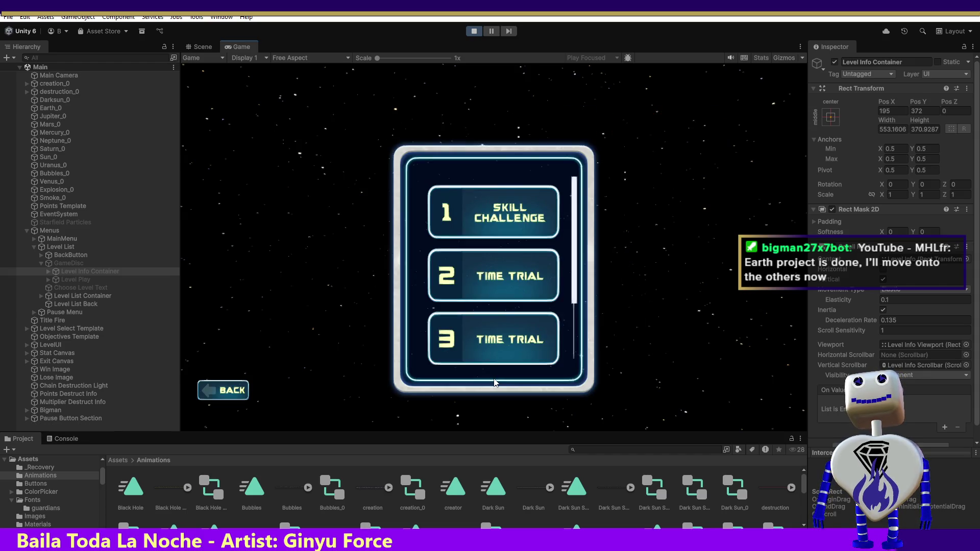
Step: Replay level 1 through to the win screen, then exit back to level select
{"action": "left_click", "coordinate": [500, 227]}
{"action": "left_click", "coordinate": [704, 276]}
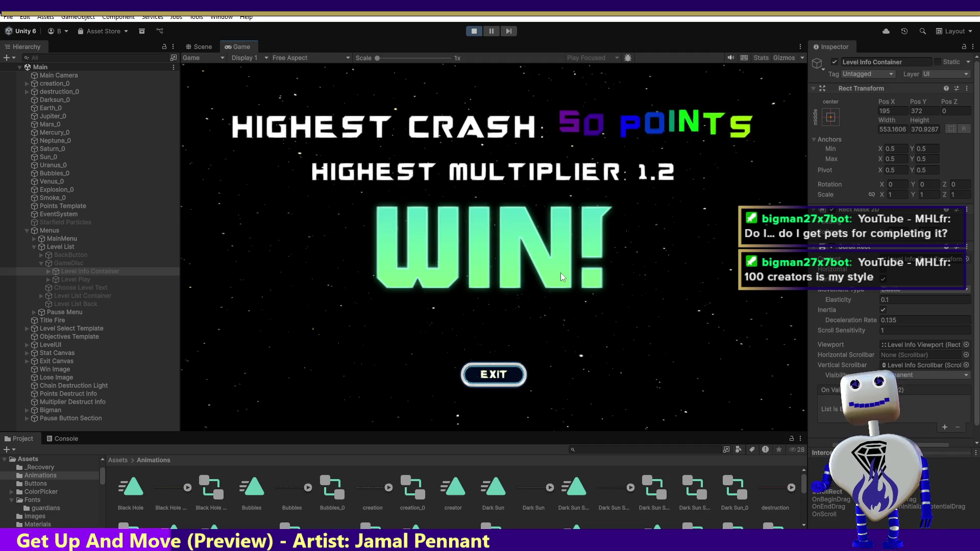
{"action": "left_click", "coordinate": [474, 376]}
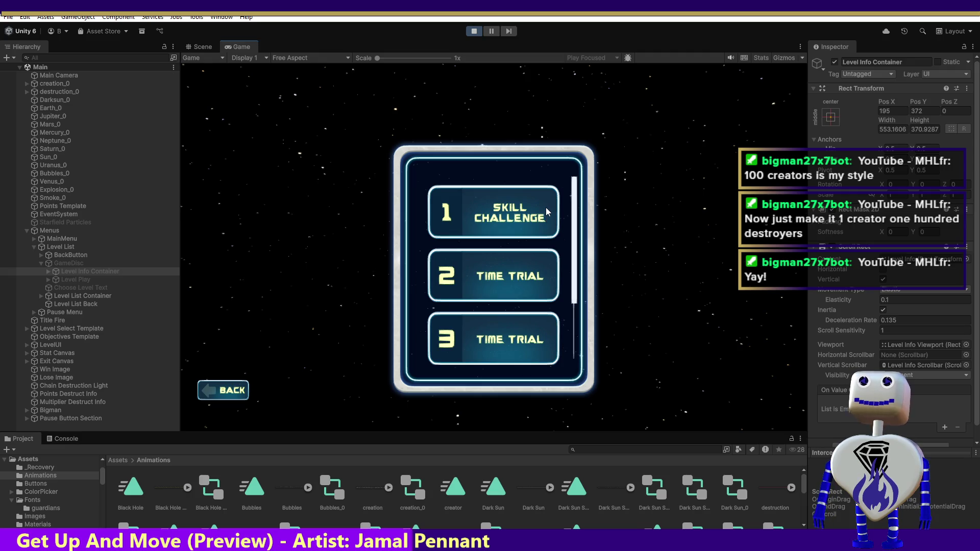
Step: Review the info panels of levels 2, 3, 5 and 4, then stop play mode
{"action": "left_click", "coordinate": [529, 283]}
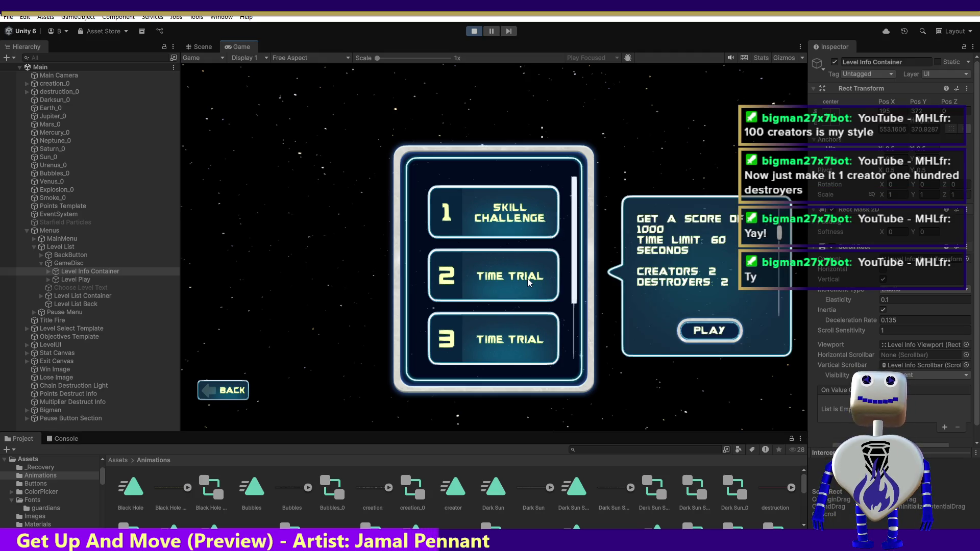
{"action": "left_click", "coordinate": [530, 341]}
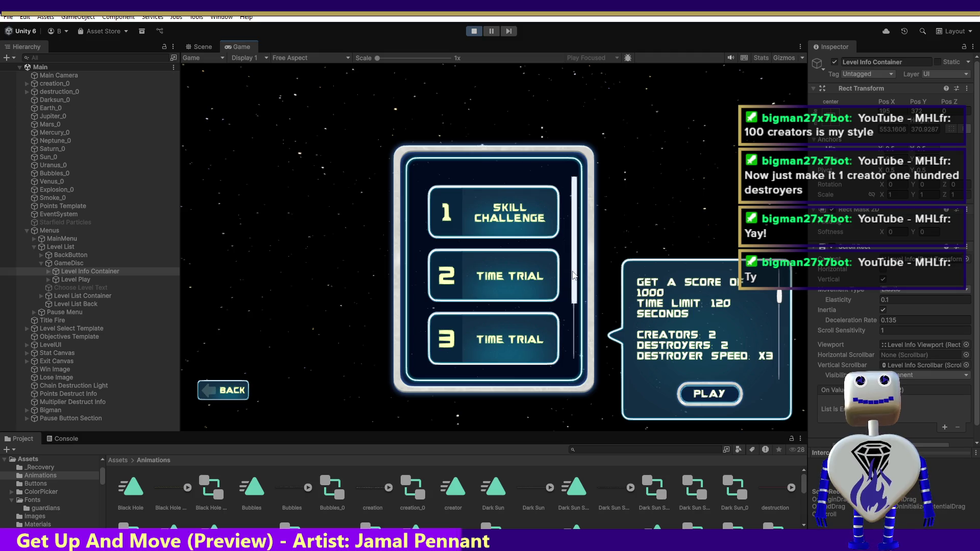
{"action": "scroll", "coordinate": [530, 338], "scroll_direction": "down", "scroll_amount": 3}
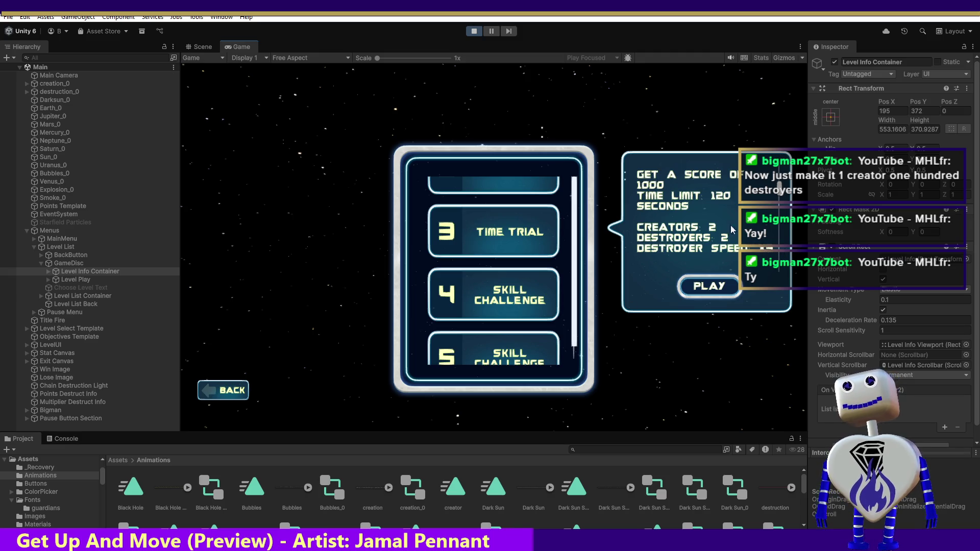
{"action": "left_click", "coordinate": [495, 352]}
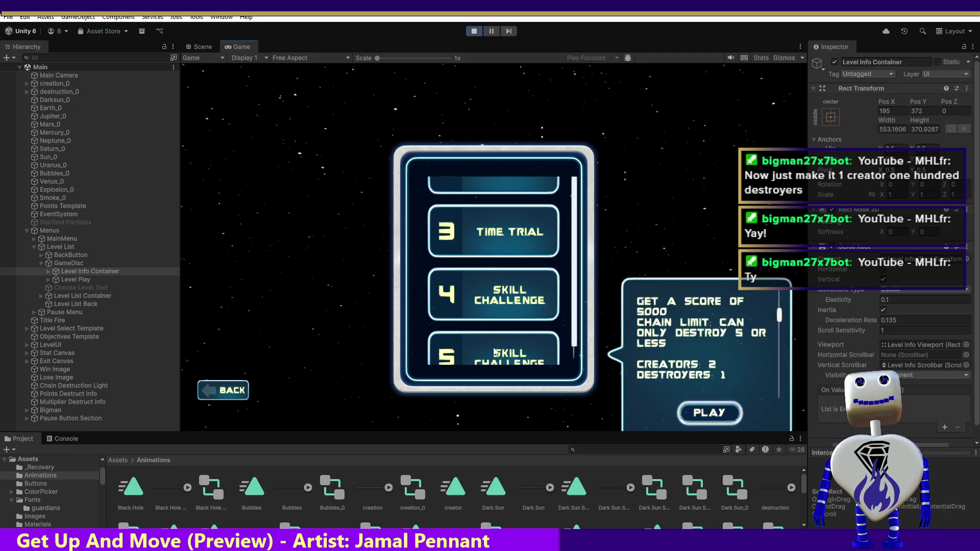
{"action": "left_click", "coordinate": [544, 302]}
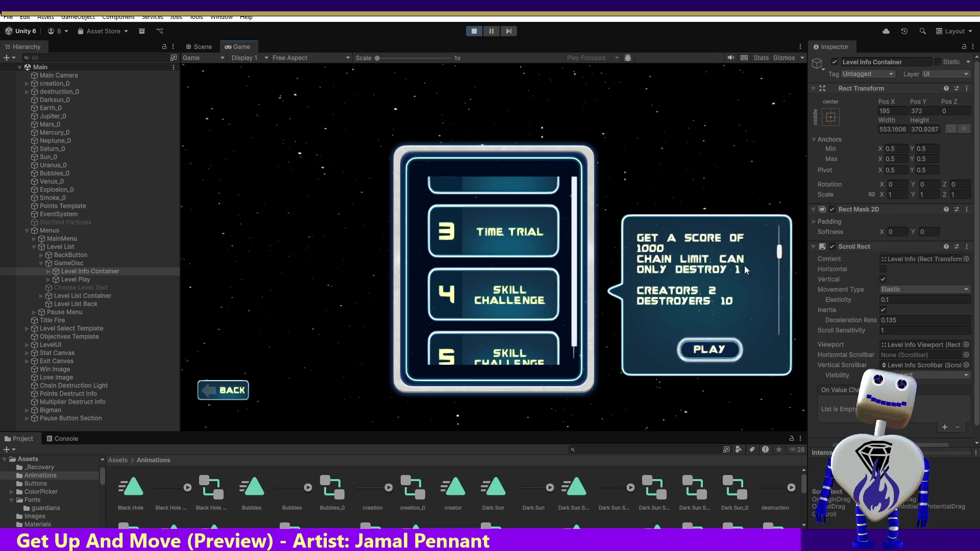
{"action": "left_click", "coordinate": [474, 31]}
Step: In MainController.cs, set level 1's creators back to 2 and level 4's destroyers to 1000
{"action": "key", "text": "alt+Tab"}
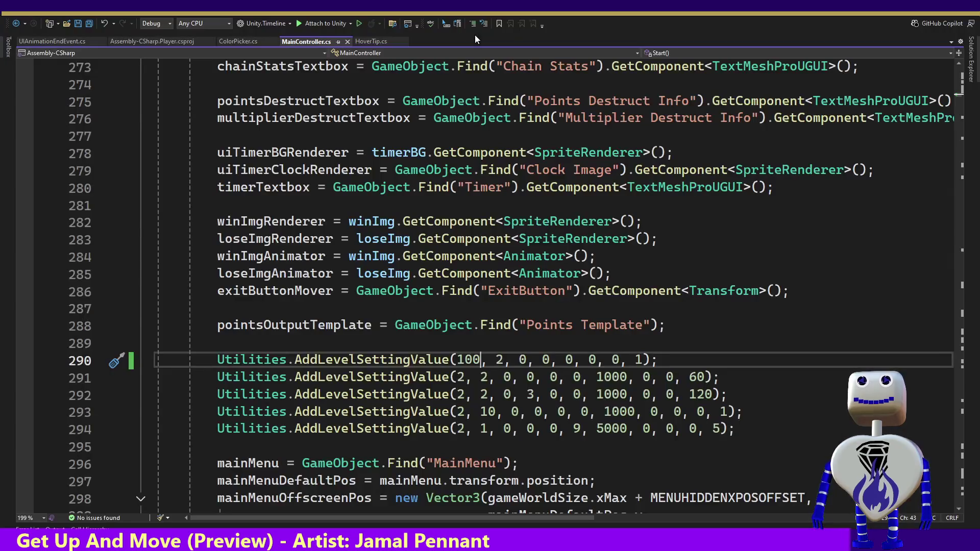
{"action": "type", "text": "2"}
{"action": "key", "text": "Left"}
{"action": "key", "text": "BackSpace"}
{"action": "key", "text": "BackSpace"}
{"action": "key", "text": "BackSpace"}
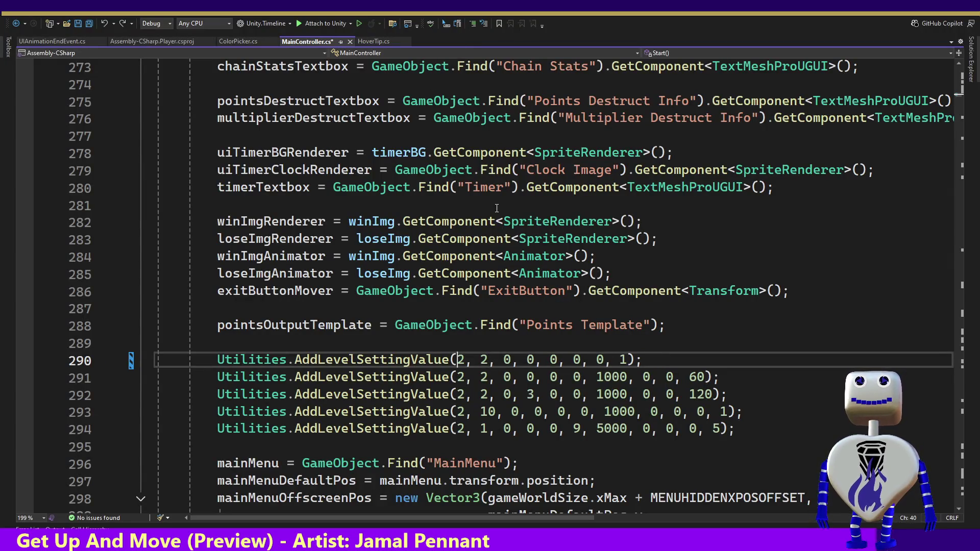
{"action": "left_click", "coordinate": [498, 411]}
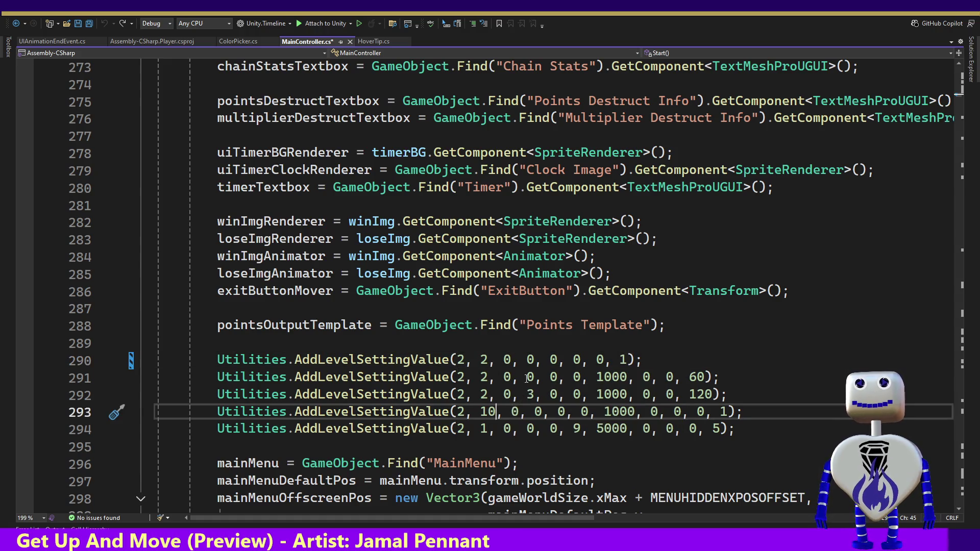
{"action": "type", "text": "00"}
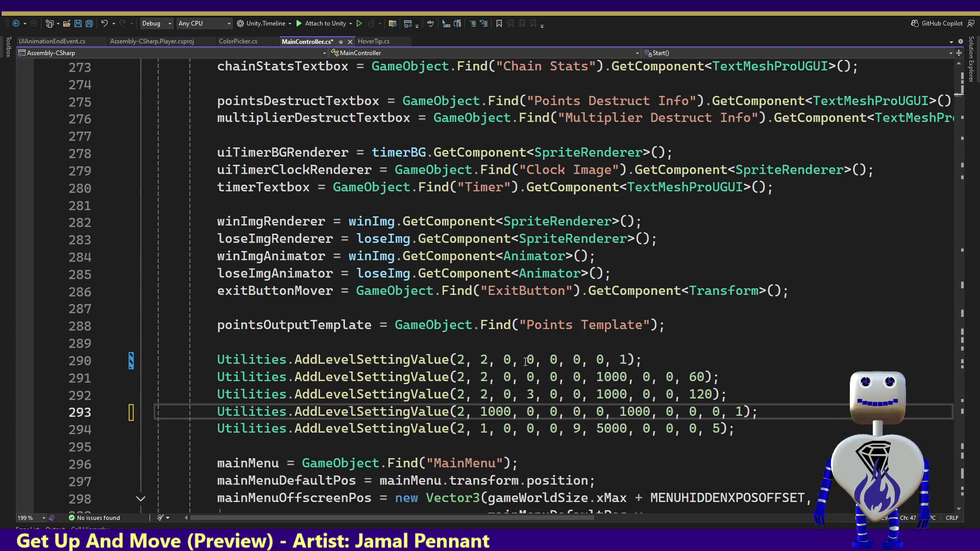
{"action": "key", "text": "alt+Tab"}
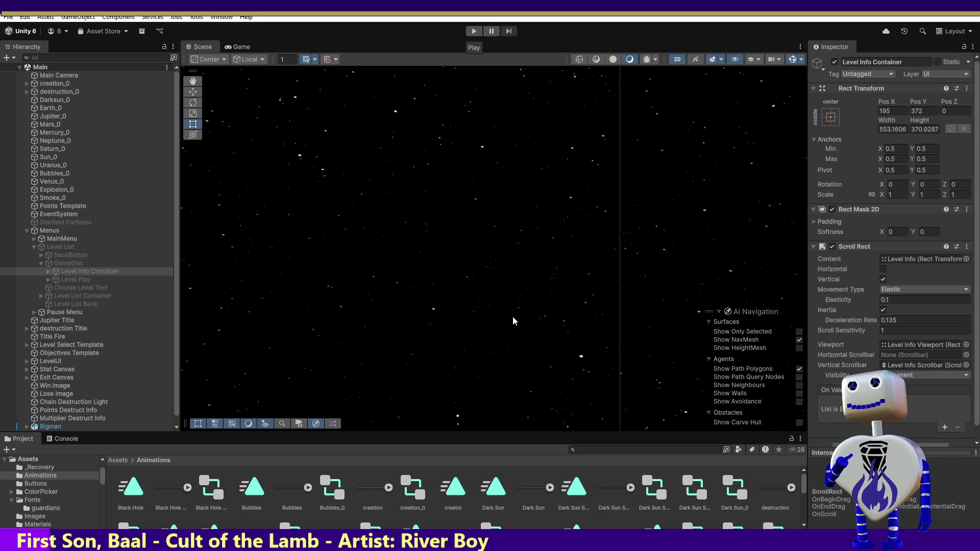
Step: Test-play level 4 with its swarm of 1000 destroyers, then stop play mode
{"action": "left_click", "coordinate": [474, 32]}
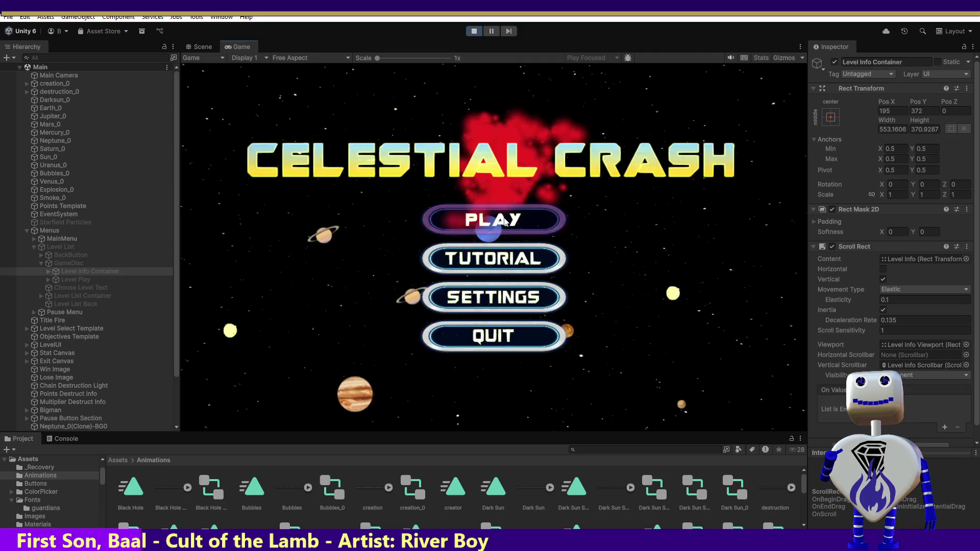
{"action": "left_click", "coordinate": [505, 221]}
{"action": "scroll", "coordinate": [535, 338], "scroll_direction": "down", "scroll_amount": 2}
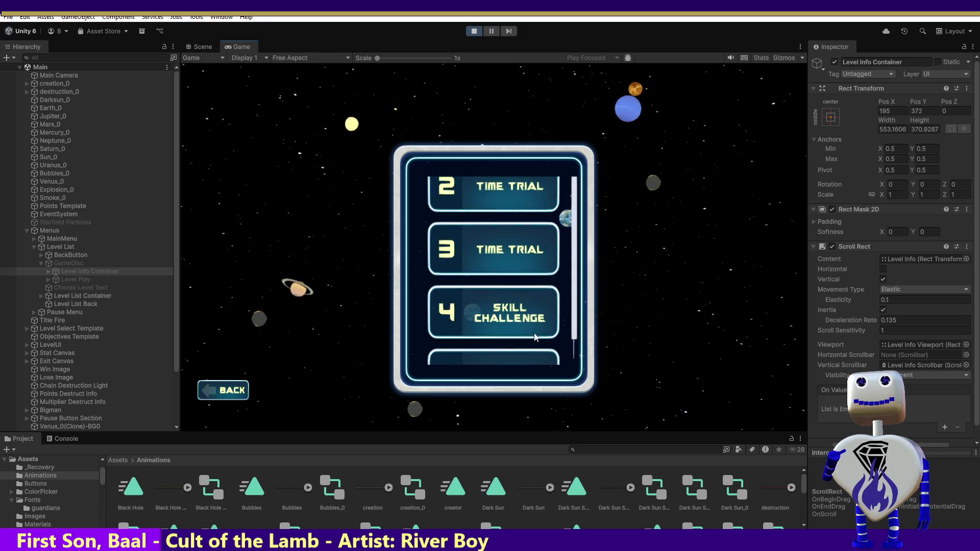
{"action": "left_click", "coordinate": [516, 319]}
{"action": "left_click", "coordinate": [697, 369]}
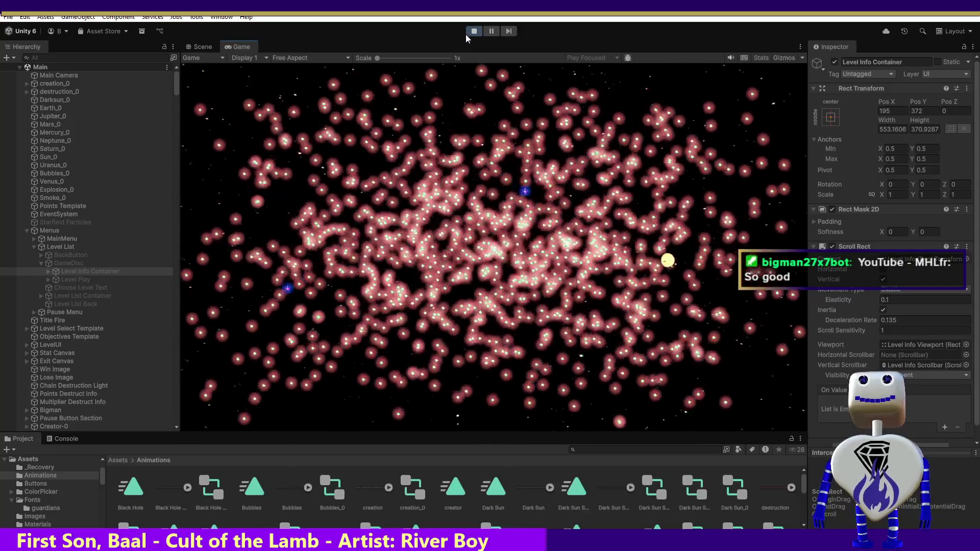
{"action": "left_click", "coordinate": [471, 32]}
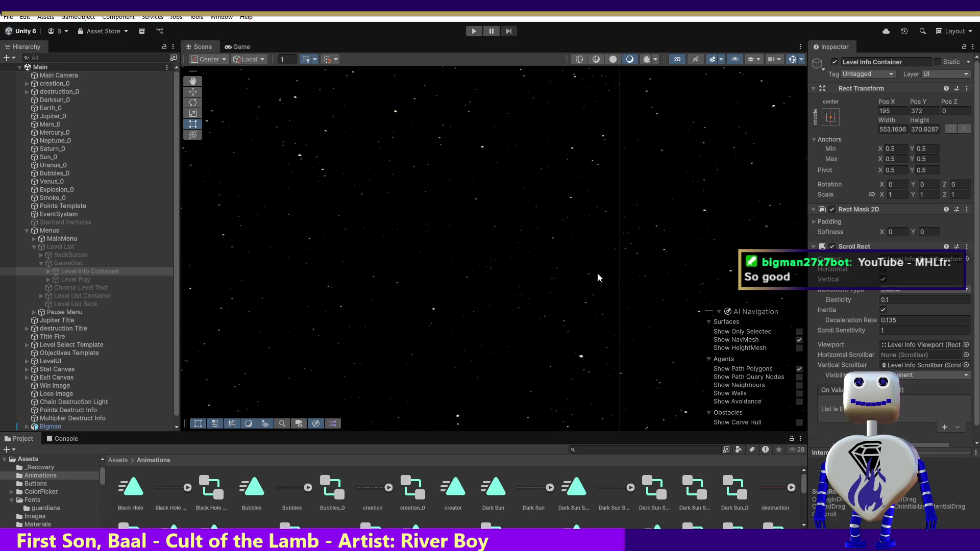
Step: Revert level 4 to 10 destroyers, set level 3's destroyer speed to 1003, and save MainController.cs
{"action": "key", "text": "alt+Tab"}
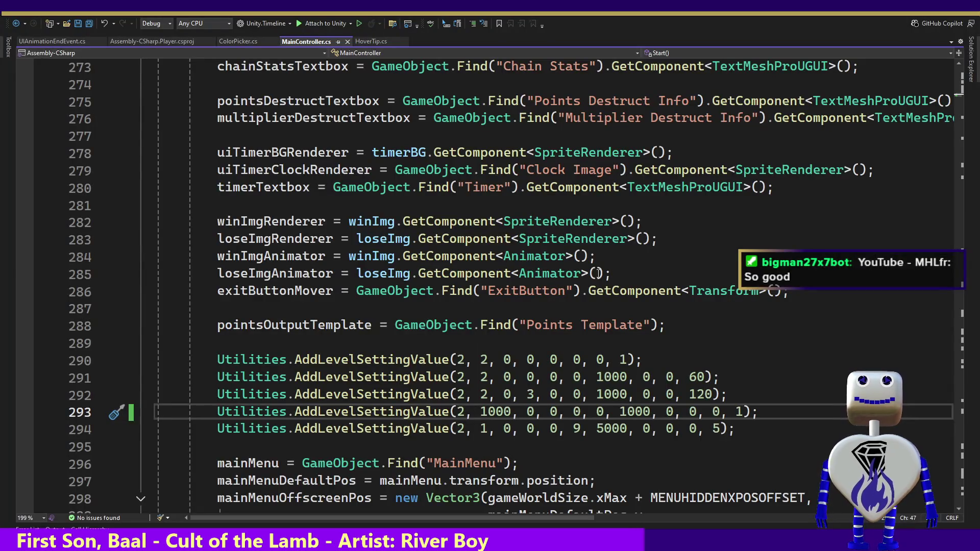
{"action": "key", "text": "BackSpace"}
{"action": "key", "text": "BackSpace"}
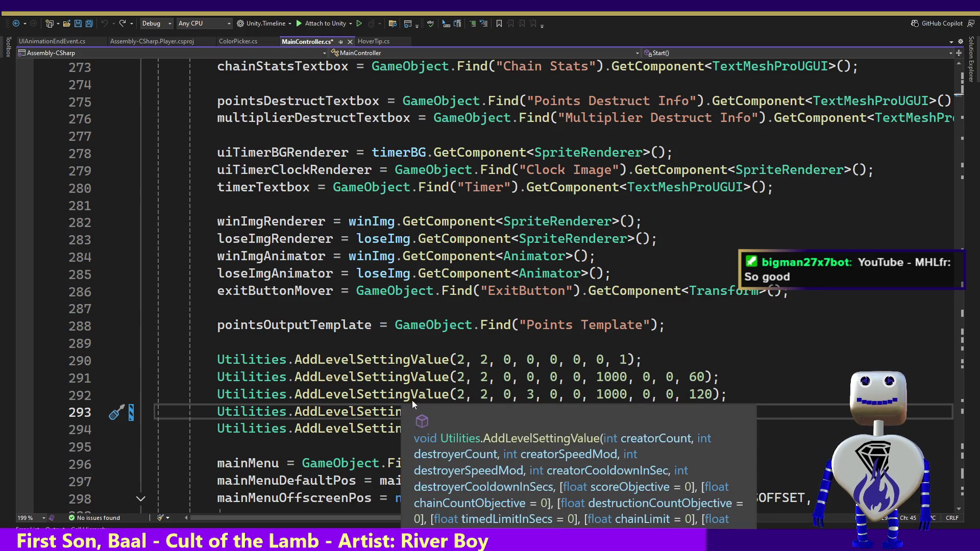
{"action": "mouse_move", "coordinate": [431, 359]}
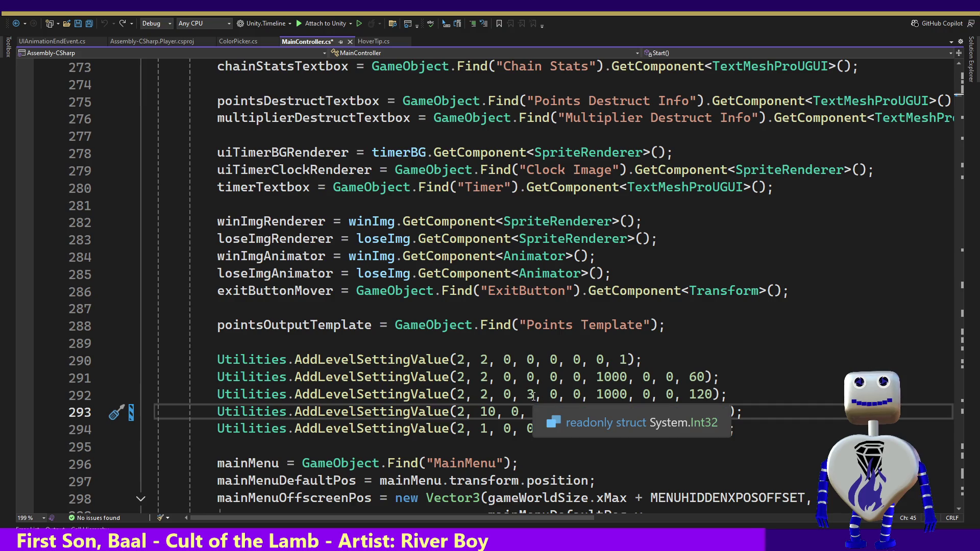
{"action": "left_click", "coordinate": [528, 394]}
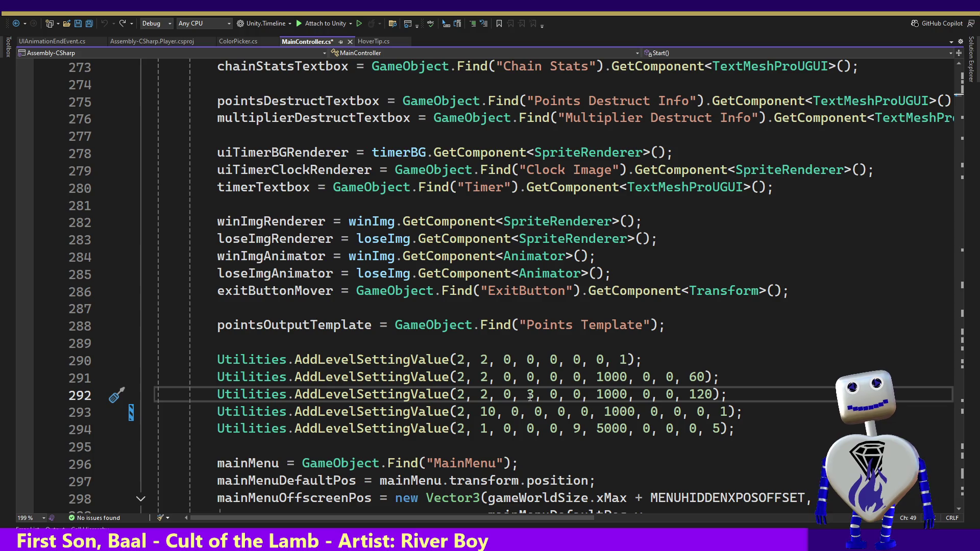
{"action": "type", "text": "100"}
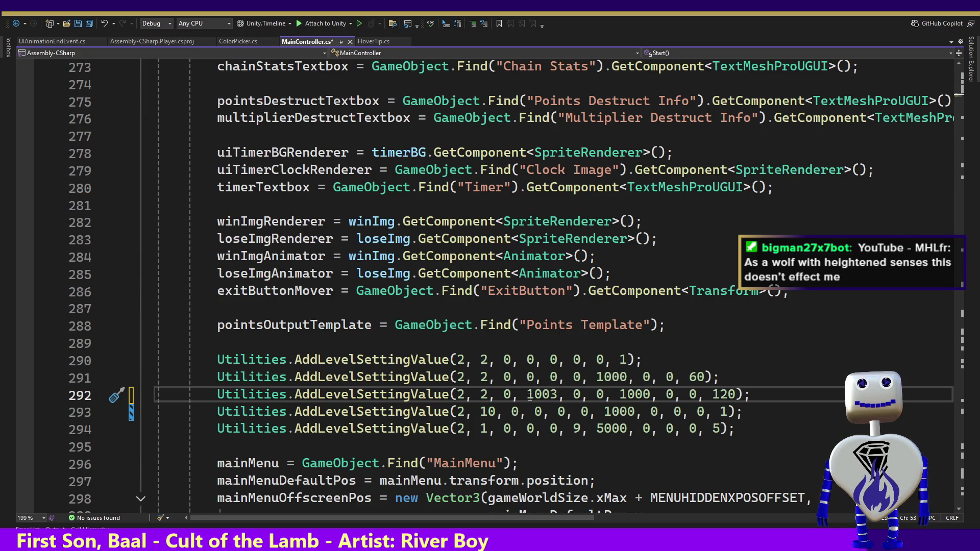
{"action": "key", "text": "ctrl+s"}
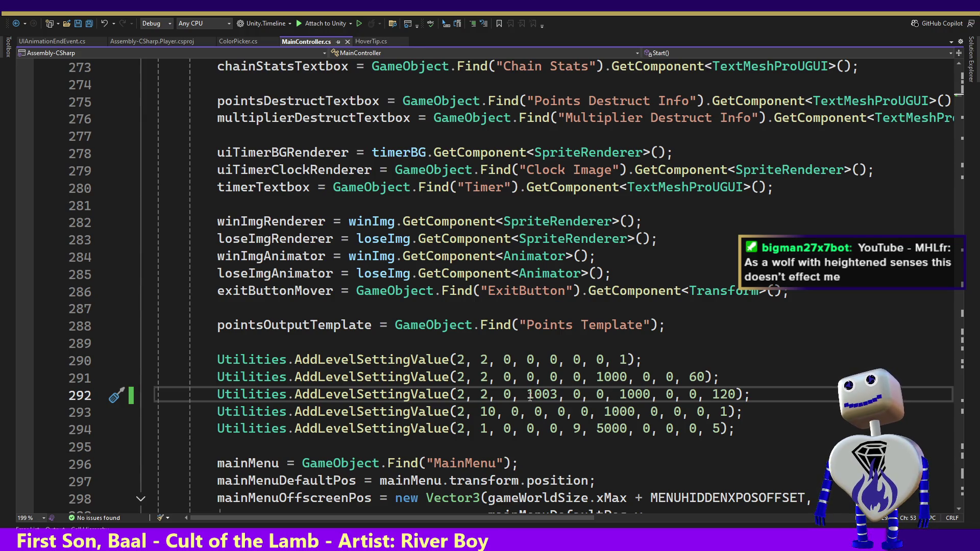
{"action": "key", "text": "alt+Tab"}
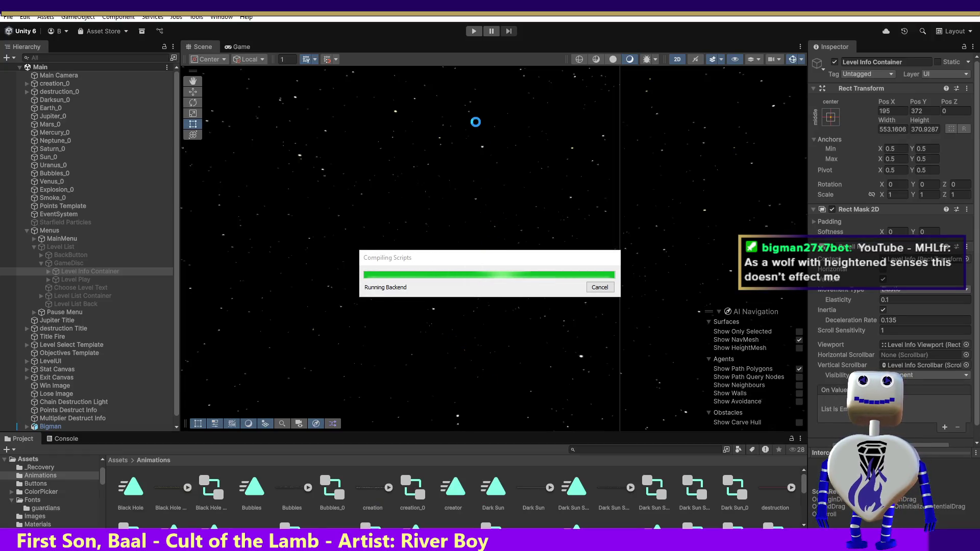
Step: Test-play the level 3 time trial at destroyer speed 1003, then stop play mode
{"action": "left_click", "coordinate": [476, 32]}
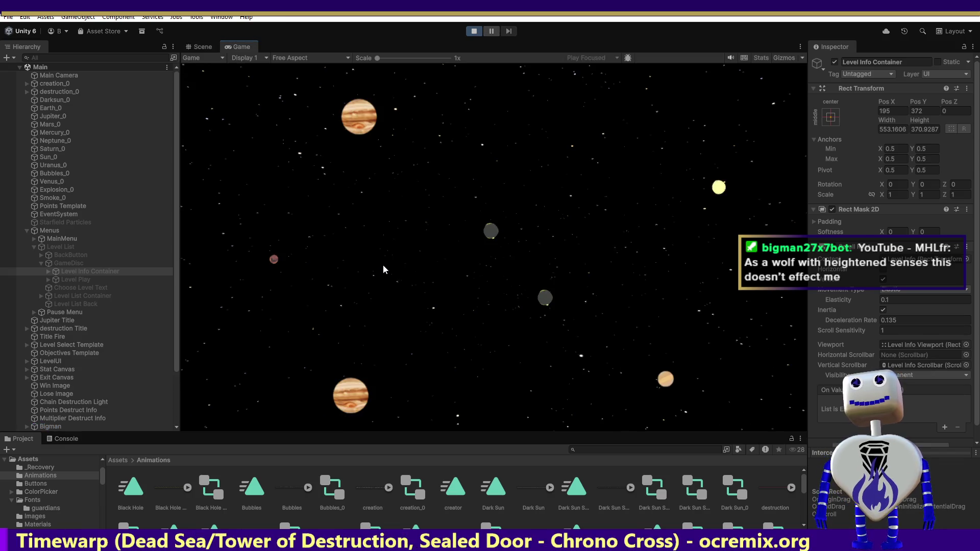
{"action": "left_click", "coordinate": [493, 227]}
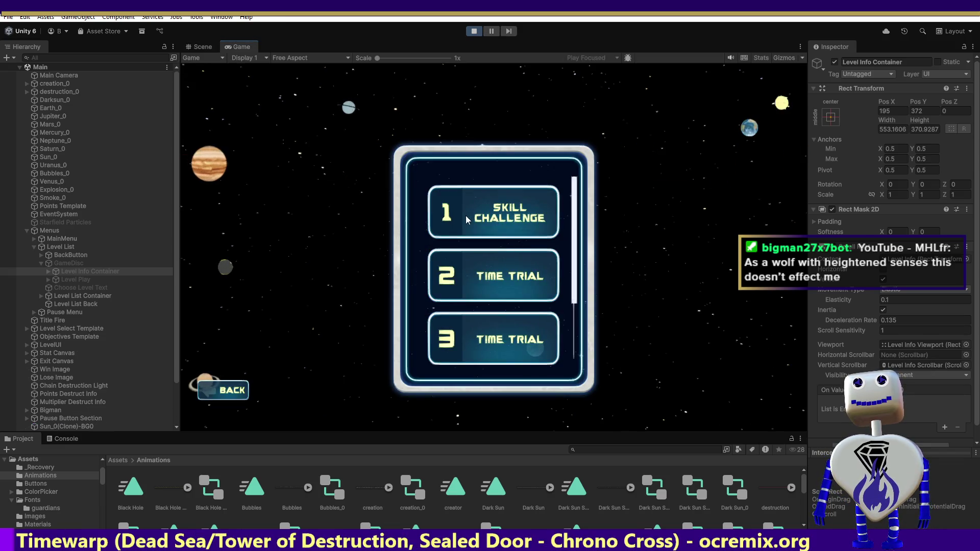
{"action": "mouse_move", "coordinate": [523, 253]}
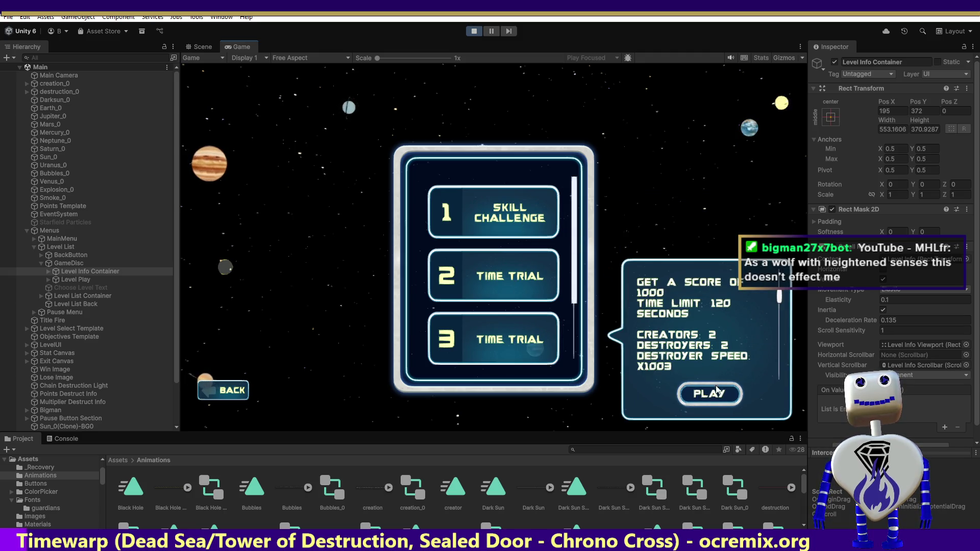
{"action": "left_click", "coordinate": [711, 395]}
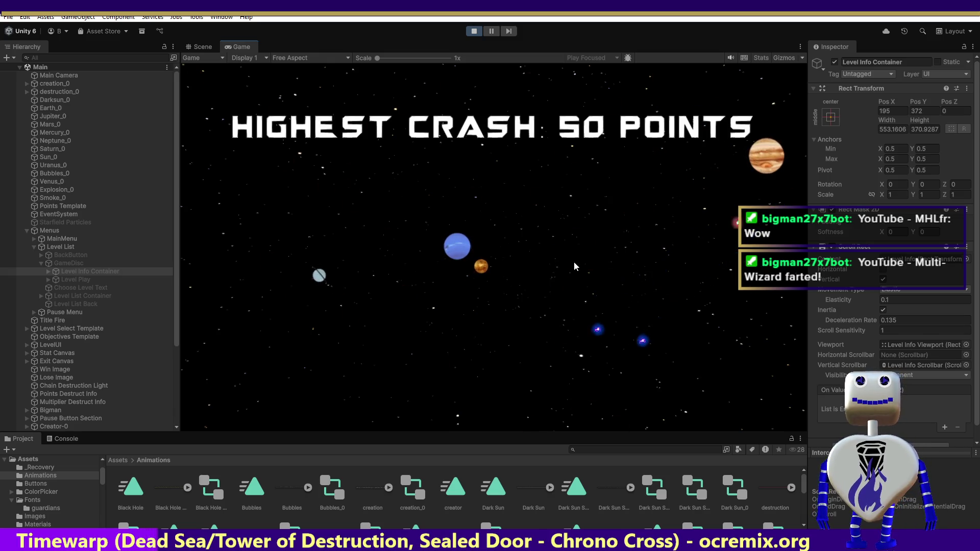
{"action": "left_click", "coordinate": [474, 31]}
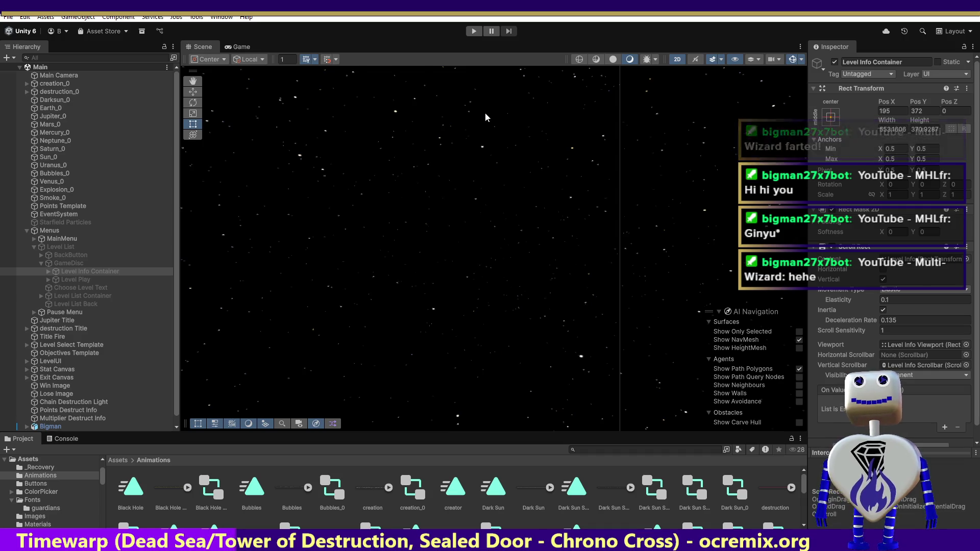
Step: On line 292, restore level 3's destroyer speed to 3, set creator speed to 1000, and save
{"action": "key", "text": "alt+Tab"}
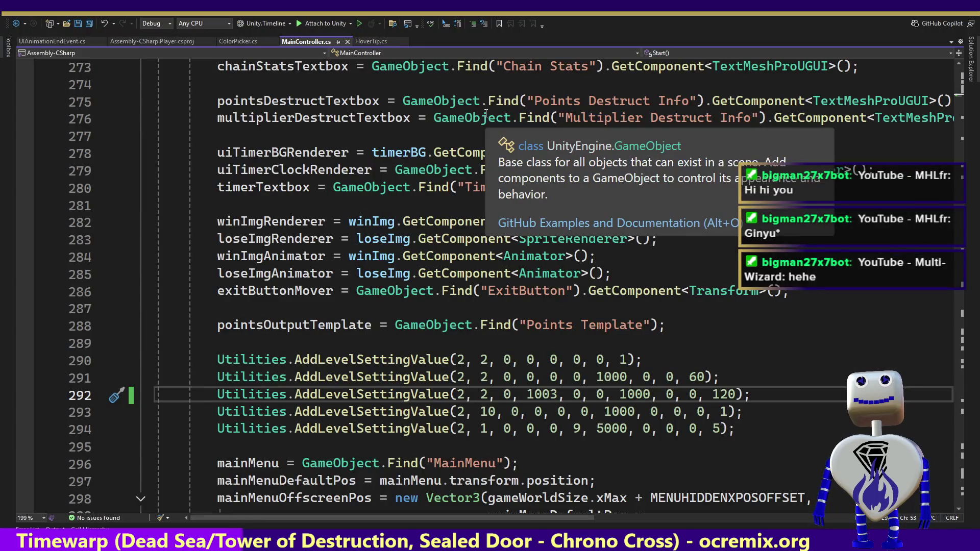
{"action": "left_click", "coordinate": [633, 341]}
{"action": "key", "text": "ctrl+z"}
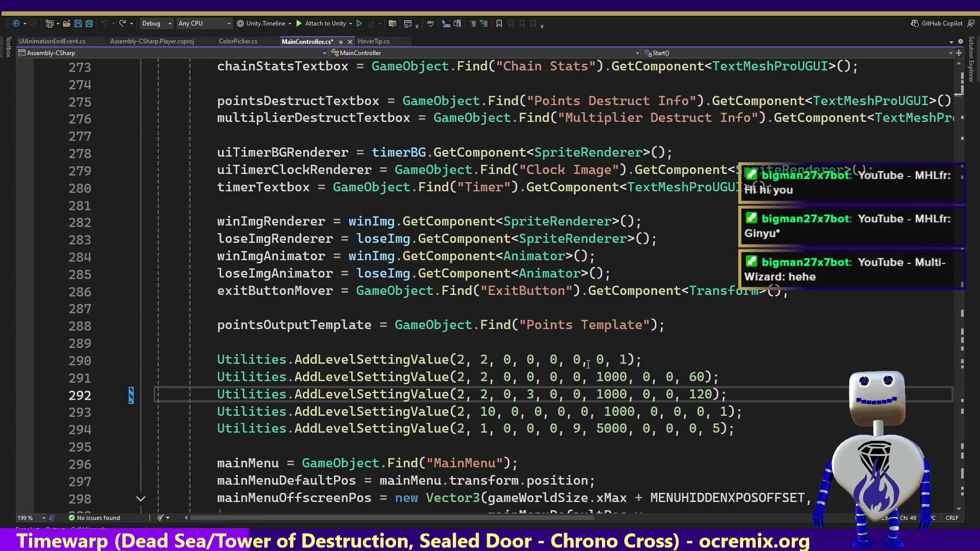
{"action": "mouse_move", "coordinate": [388, 397]}
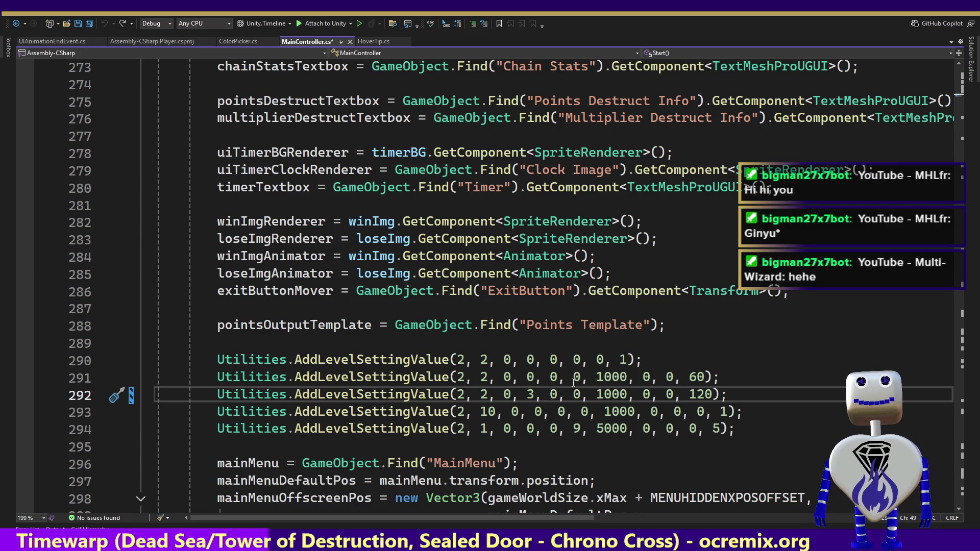
{"action": "mouse_move", "coordinate": [534, 394]}
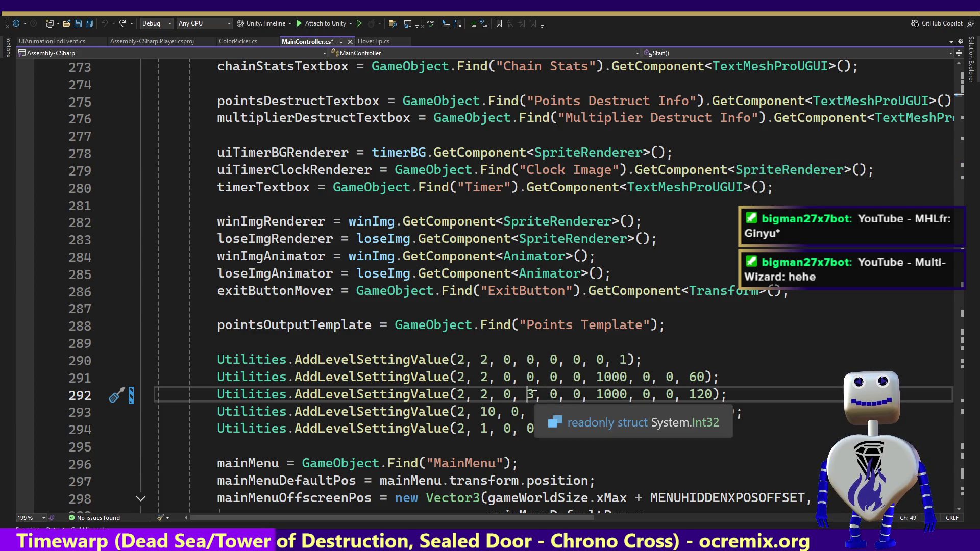
{"action": "mouse_move", "coordinate": [438, 394]}
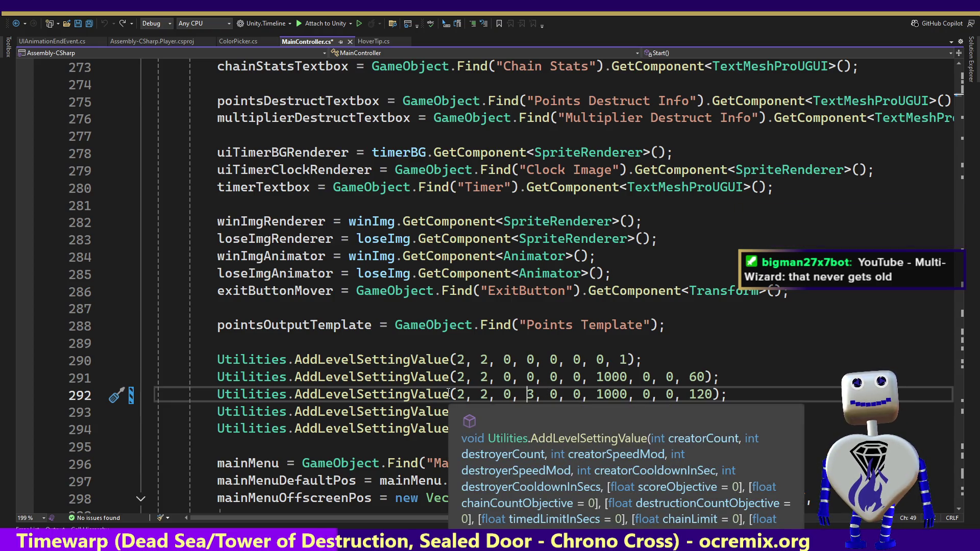
{"action": "double_click", "coordinate": [508, 398]}
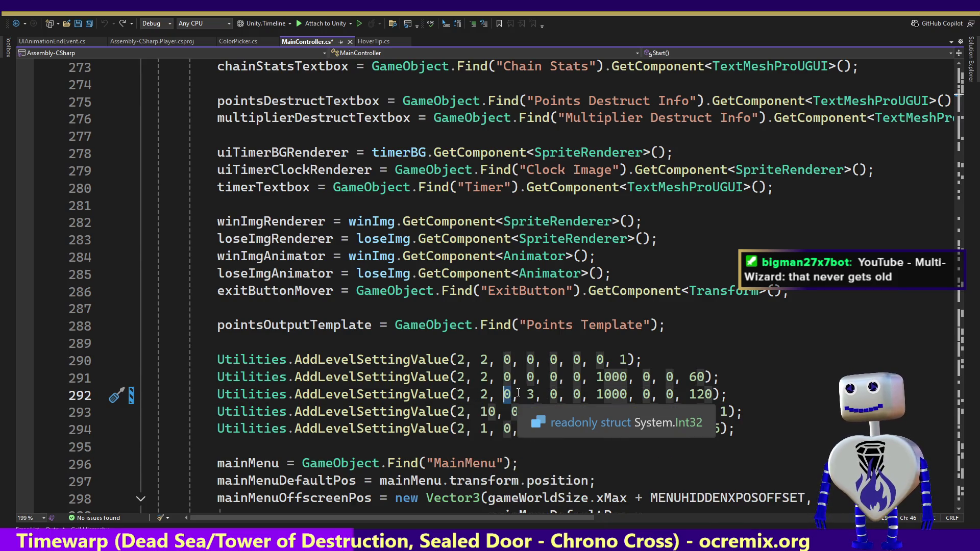
{"action": "type", "text": "1000"}
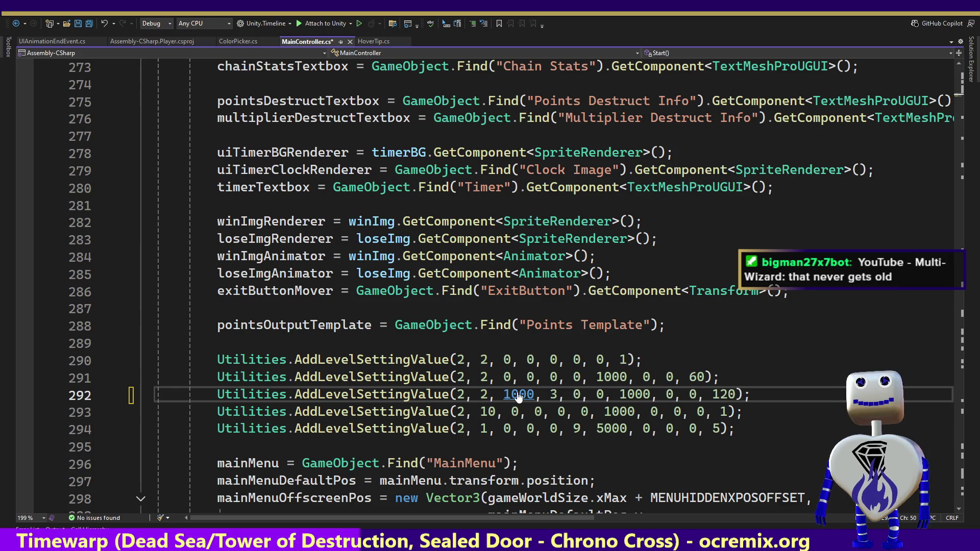
{"action": "key", "text": "ctrl+shift+End"}
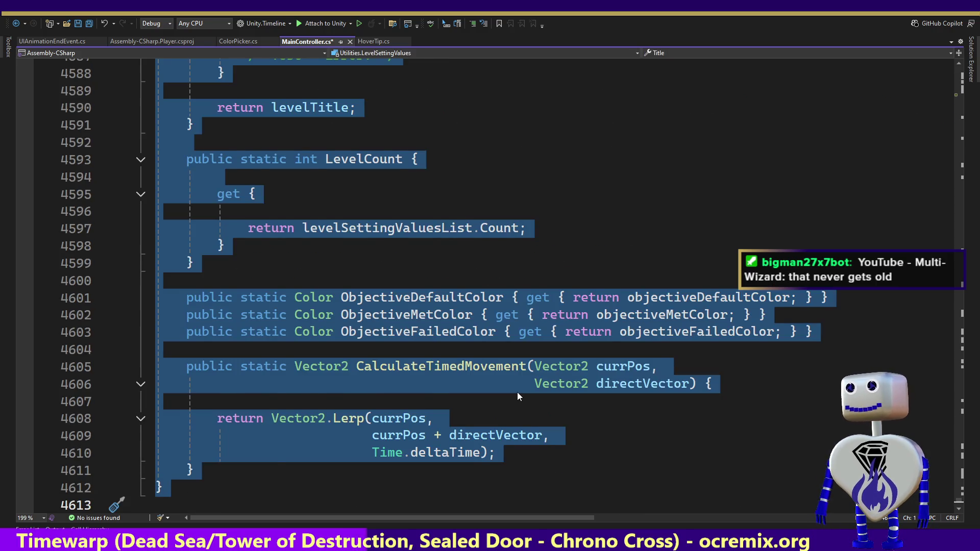
{"action": "key", "text": "Left"}
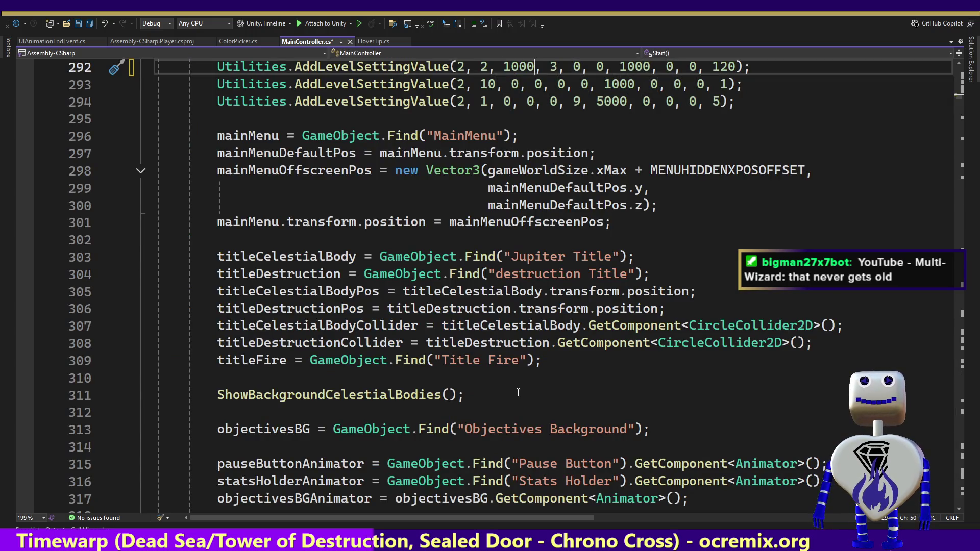
{"action": "key", "text": "ctrl+s"}
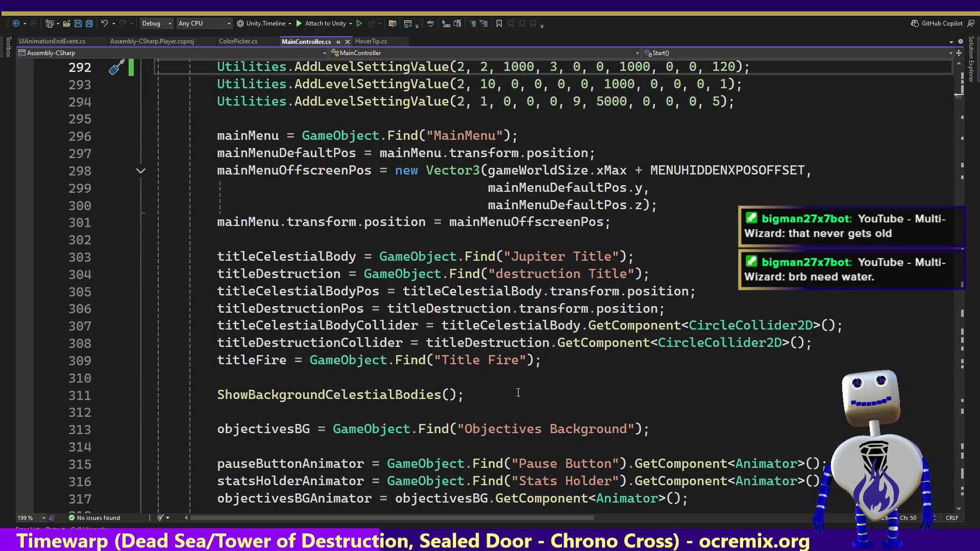
{"action": "key", "text": "alt+Tab"}
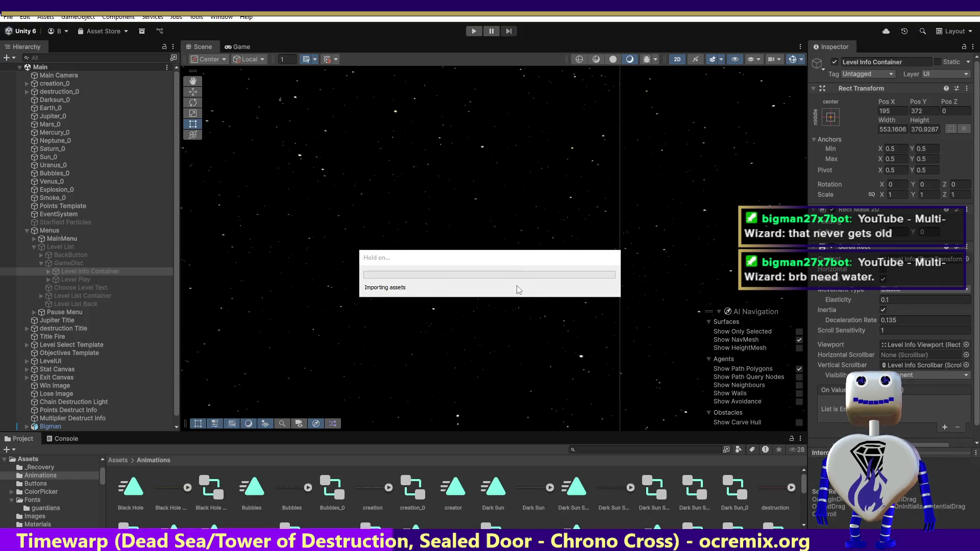
Step: Test-play level 3's time trial with creator speed 1000 and destroyer speed 3, then stop
{"action": "left_click", "coordinate": [474, 31]}
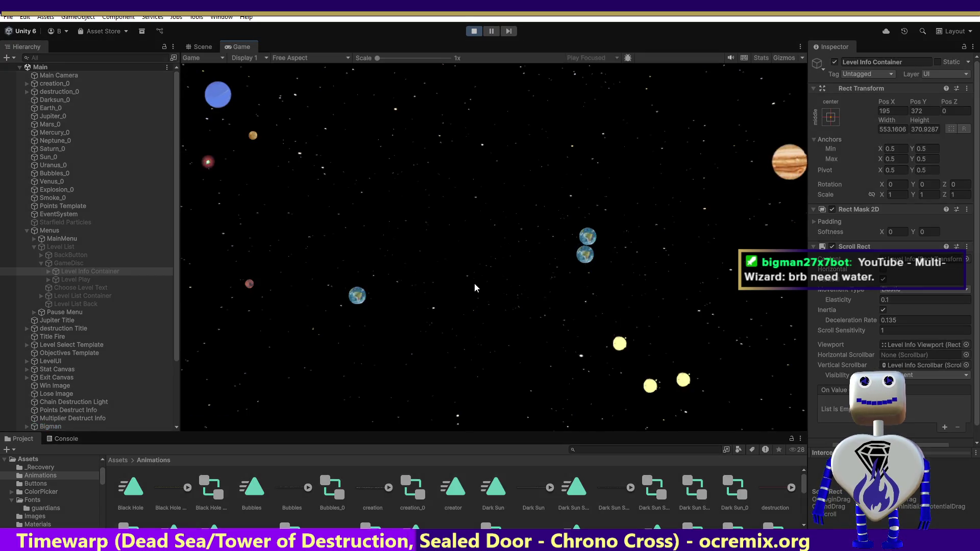
{"action": "left_click", "coordinate": [488, 222]}
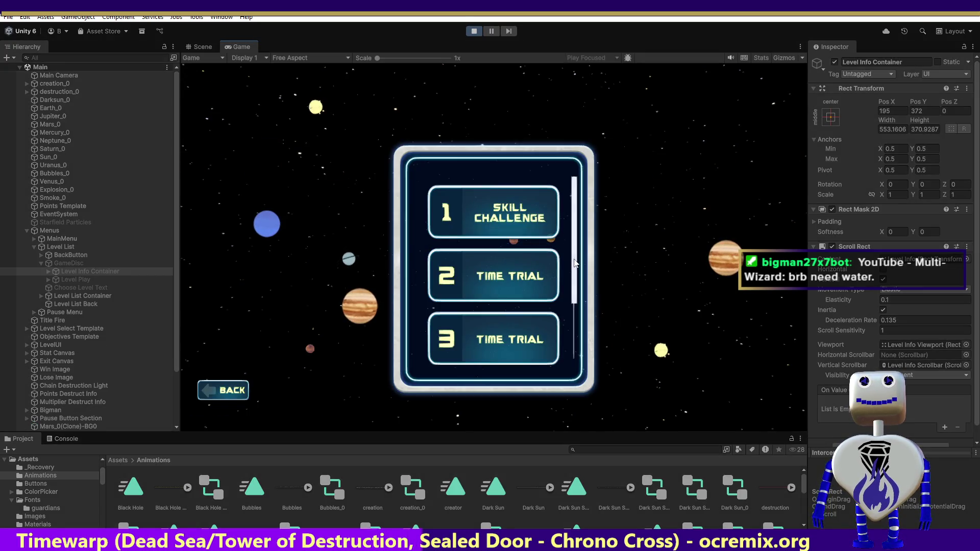
{"action": "scroll", "coordinate": [576, 278], "scroll_direction": "down", "scroll_amount": 2}
{"action": "left_click", "coordinate": [508, 245]}
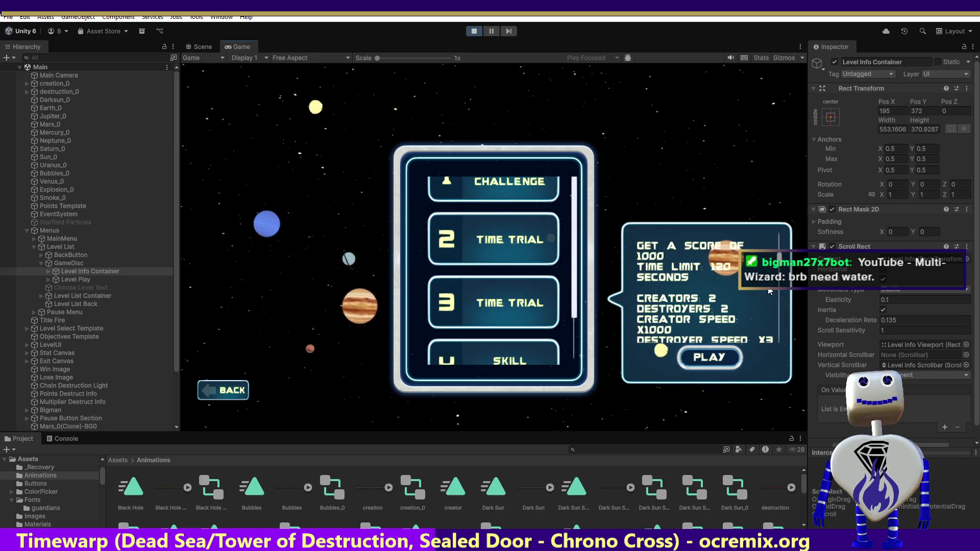
{"action": "left_click", "coordinate": [705, 358]}
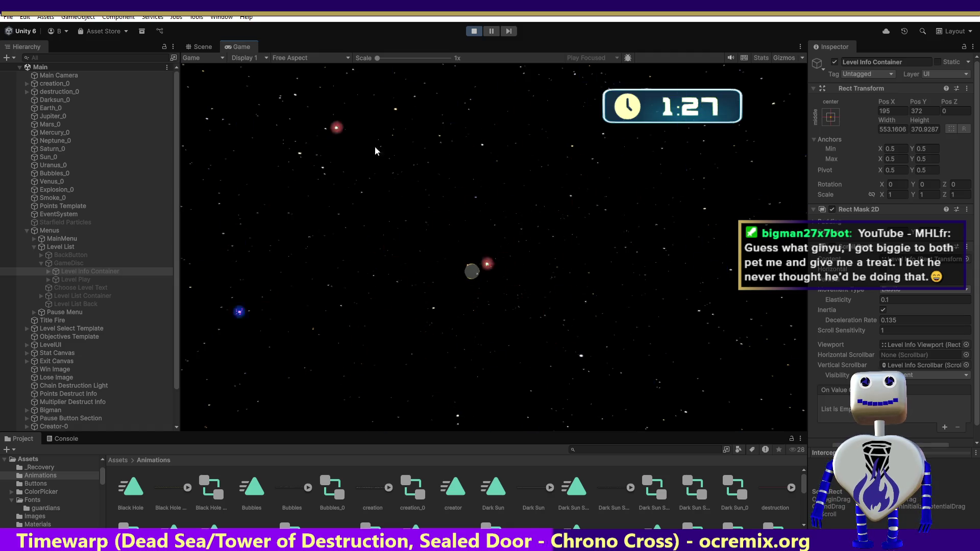
{"action": "left_click", "coordinate": [474, 31]}
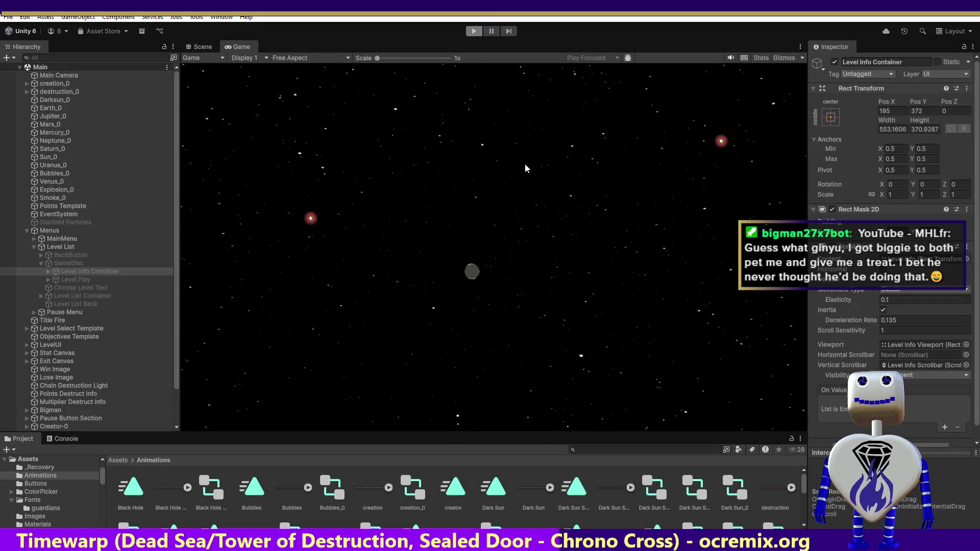
Step: Undo level 3's creator speed back to 0 and inspect the level settings arguments on lines 291–292
{"action": "key", "text": "alt+Tab"}
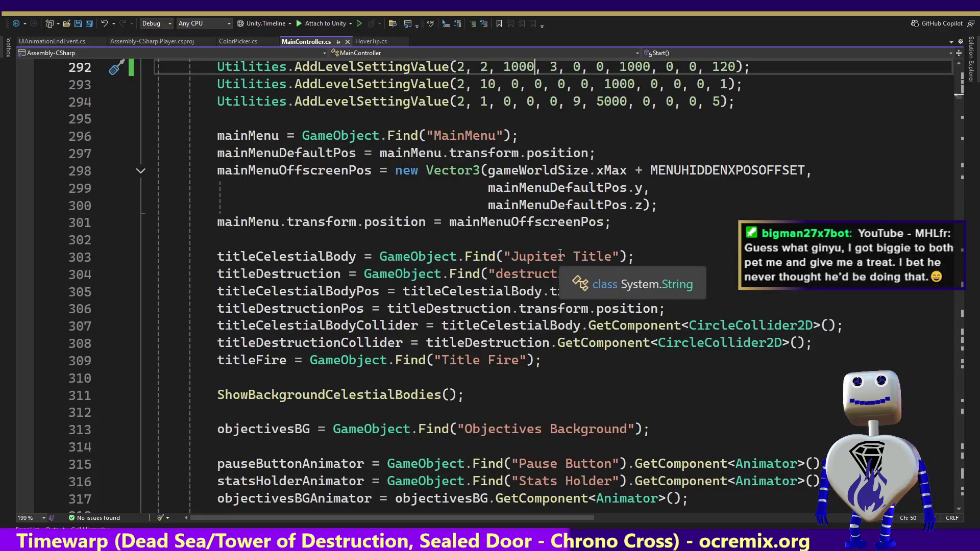
{"action": "key", "text": "ctrl+z"}
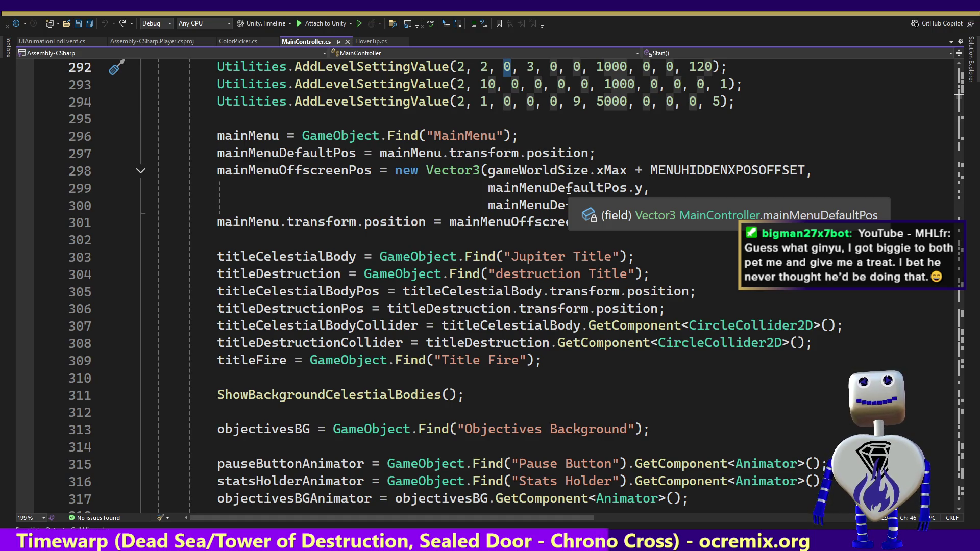
{"action": "key", "text": "Up"}
{"action": "key", "text": "Up"}
{"action": "key", "text": "Up"}
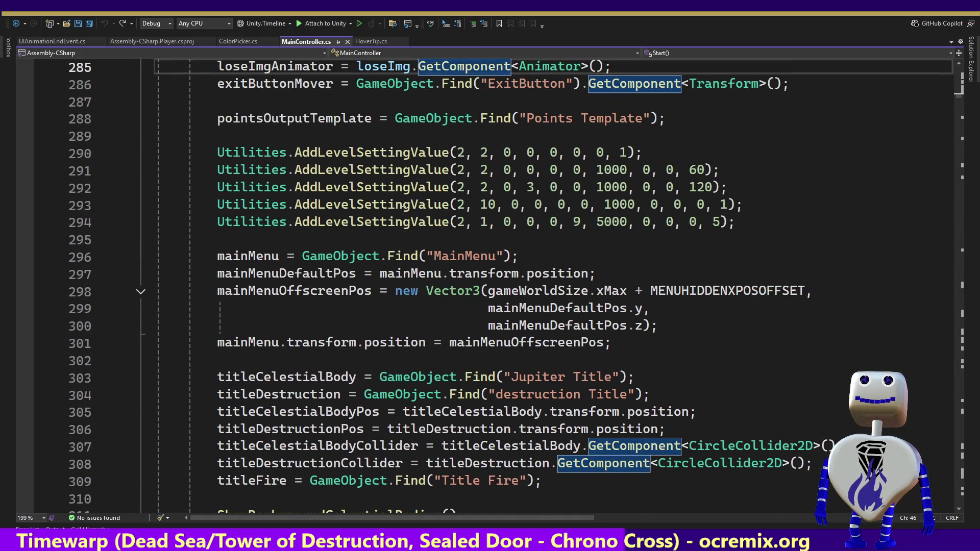
{"action": "mouse_move", "coordinate": [429, 201]}
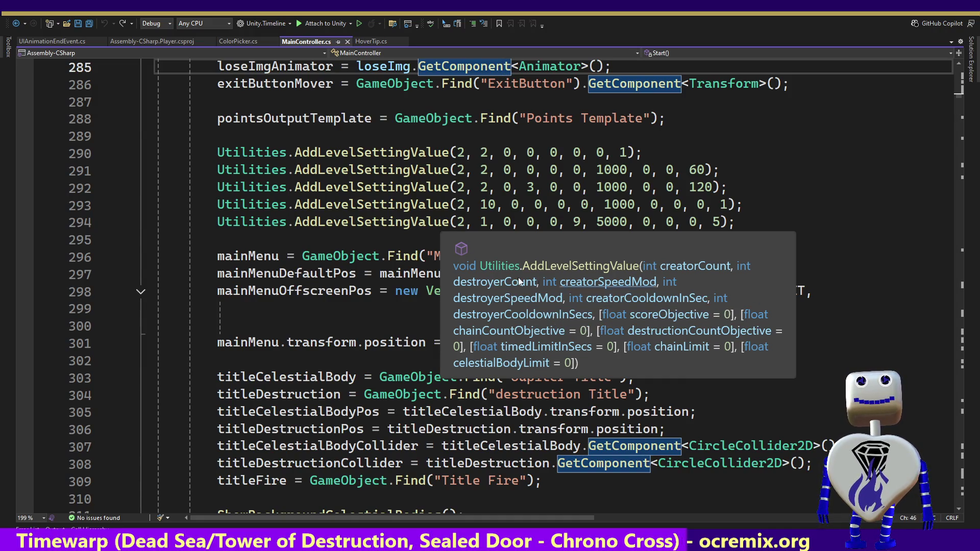
{"action": "left_click", "coordinate": [518, 187]}
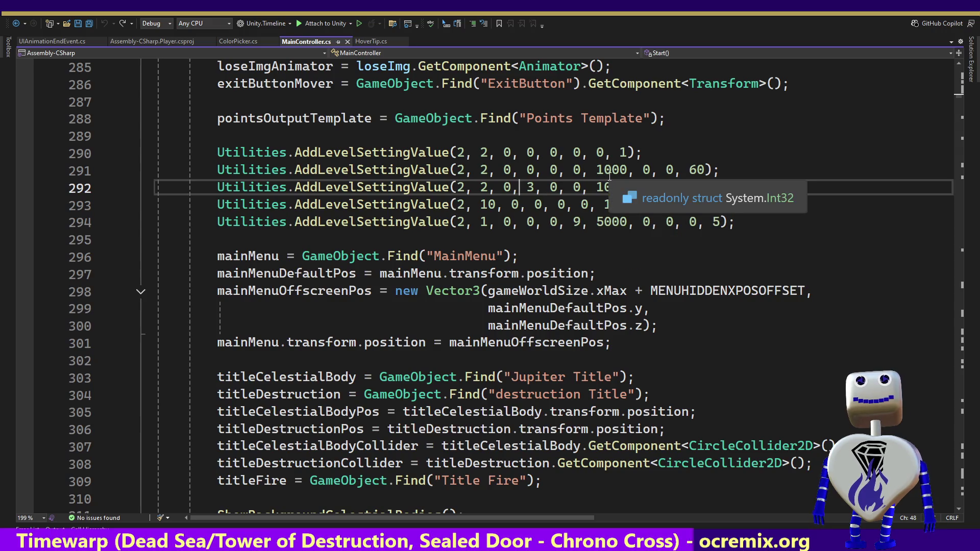
{"action": "left_click", "coordinate": [646, 170]}
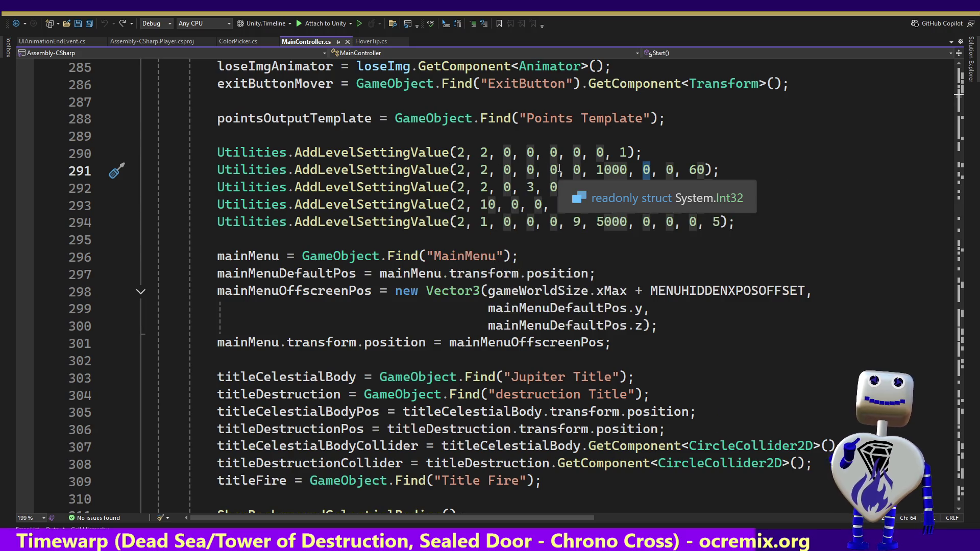
{"action": "mouse_move", "coordinate": [416, 167]}
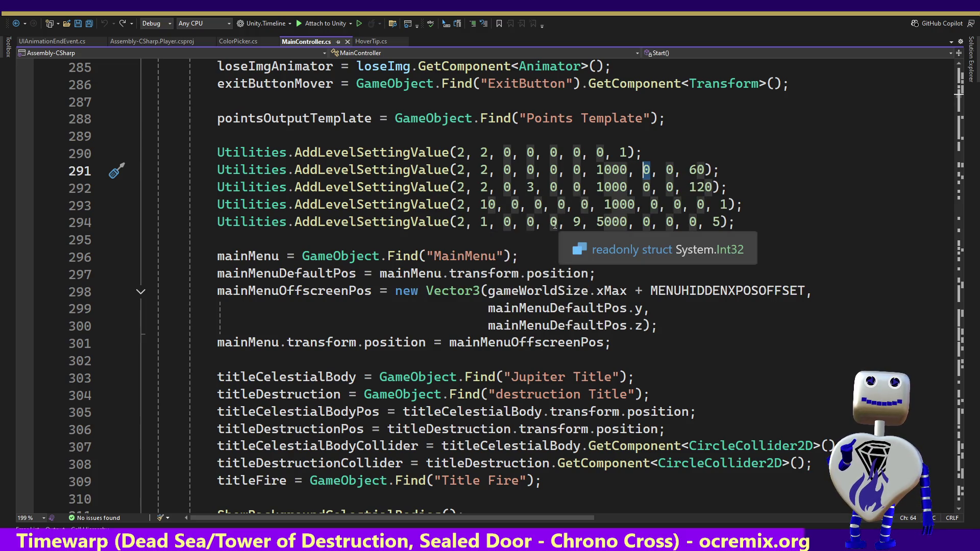
Step: Set level 3's fifth argument on line 292 to 10, save MainController.cs, and return to Unity
{"action": "left_click", "coordinate": [552, 188]}
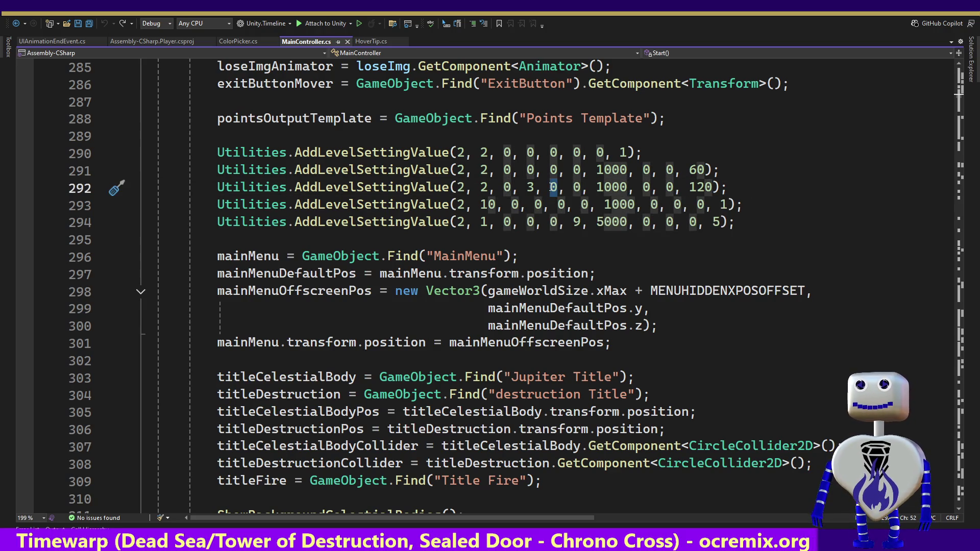
{"action": "type", "text": "10"}
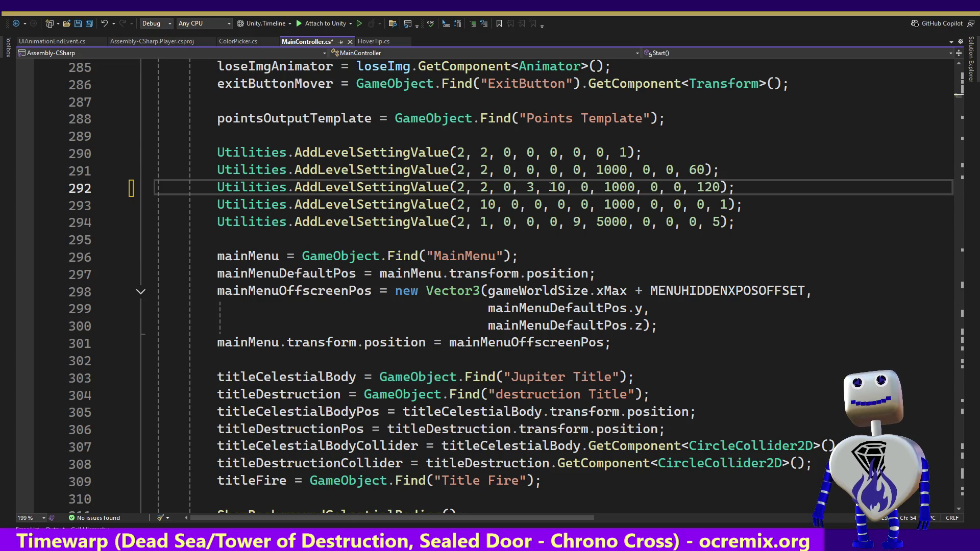
{"action": "key", "text": "ctrl+s"}
{"action": "key", "text": "alt+Tab"}
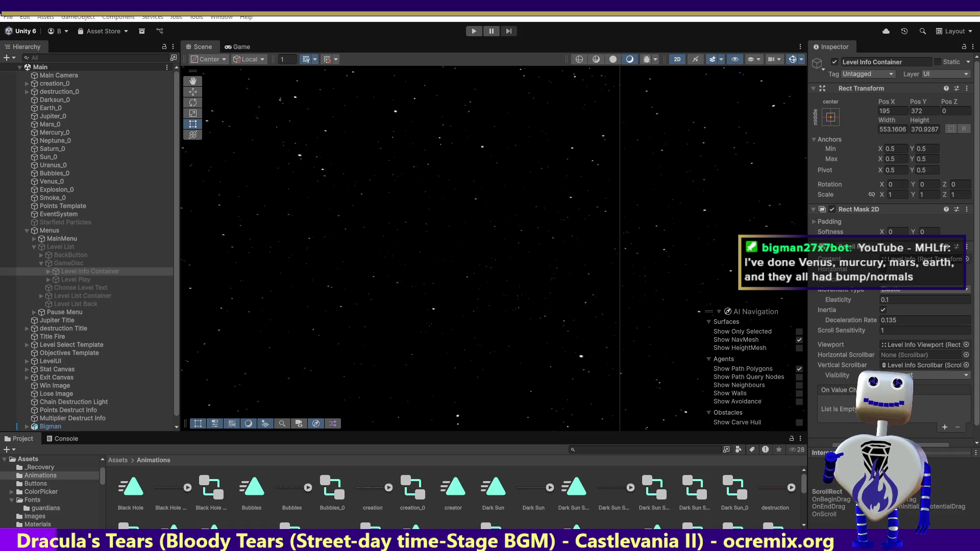
Step: Select Multiplier Destruct Info in the Hierarchy to view its Canvas settings in the Inspector
{"action": "left_click", "coordinate": [559, 347]}
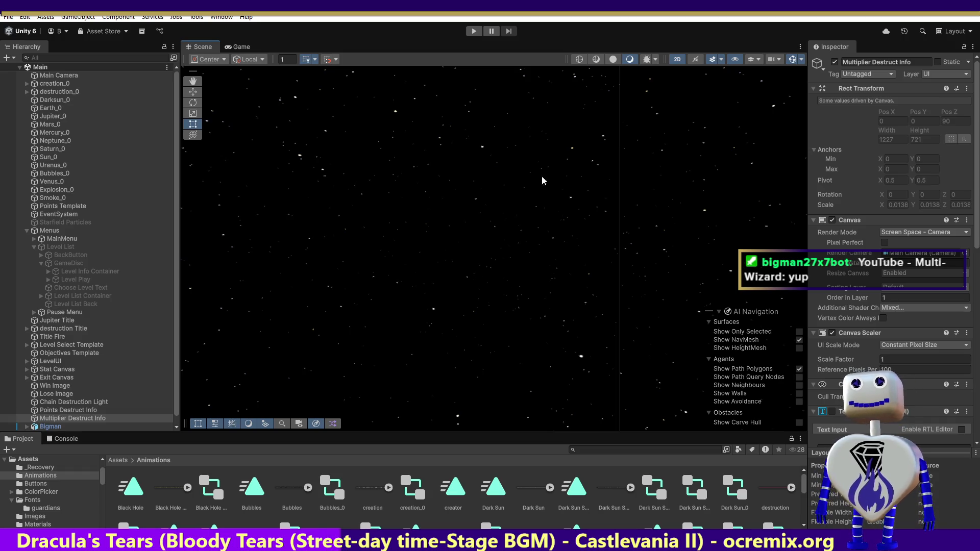
Step: Start the game, open the level list, and view the details of levels 1, 2 and 3
{"action": "left_click", "coordinate": [474, 32]}
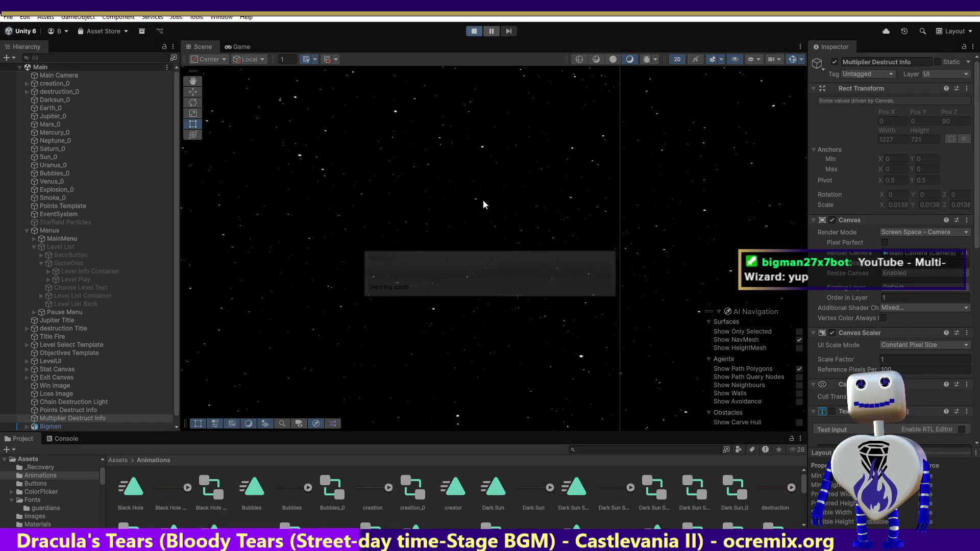
{"action": "left_click", "coordinate": [501, 227]}
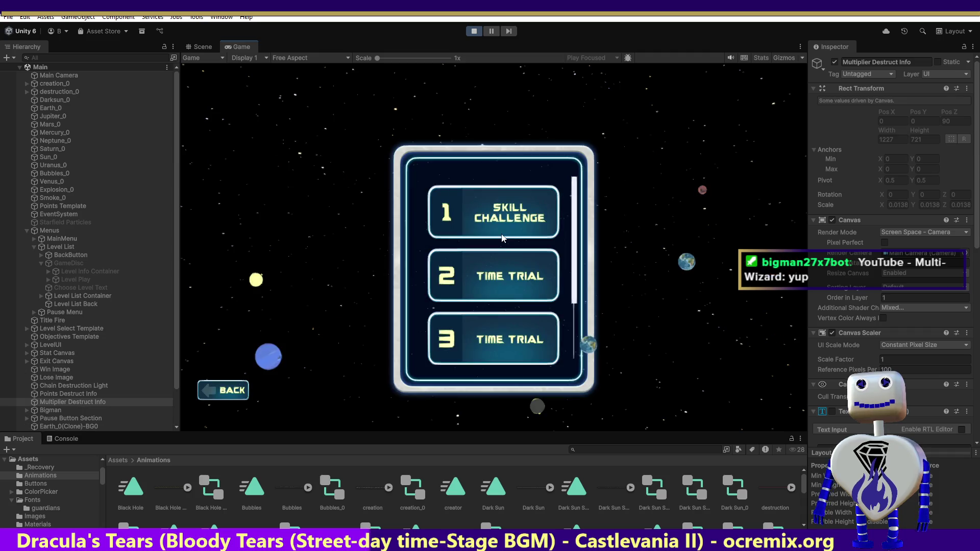
{"action": "left_click", "coordinate": [507, 238]}
{"action": "left_click", "coordinate": [510, 275]}
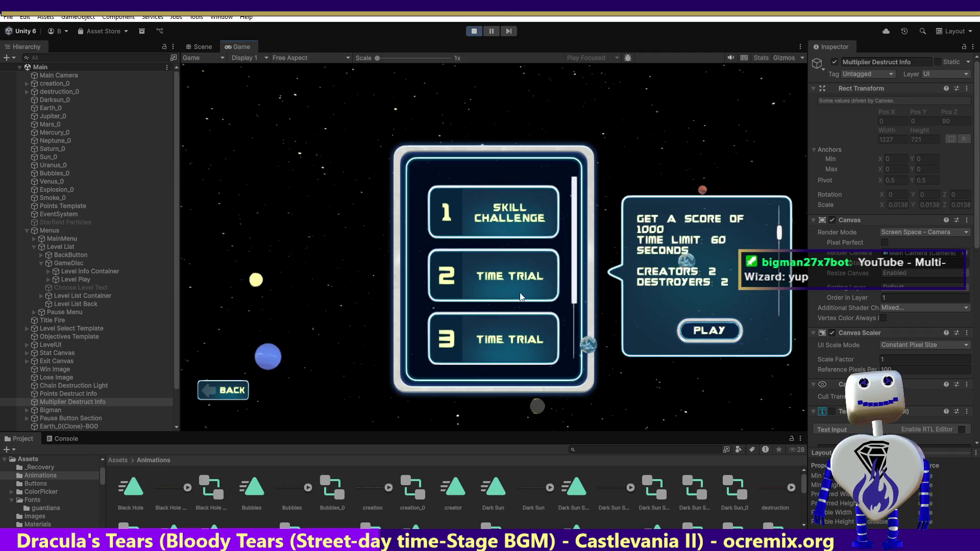
{"action": "left_click", "coordinate": [519, 337]}
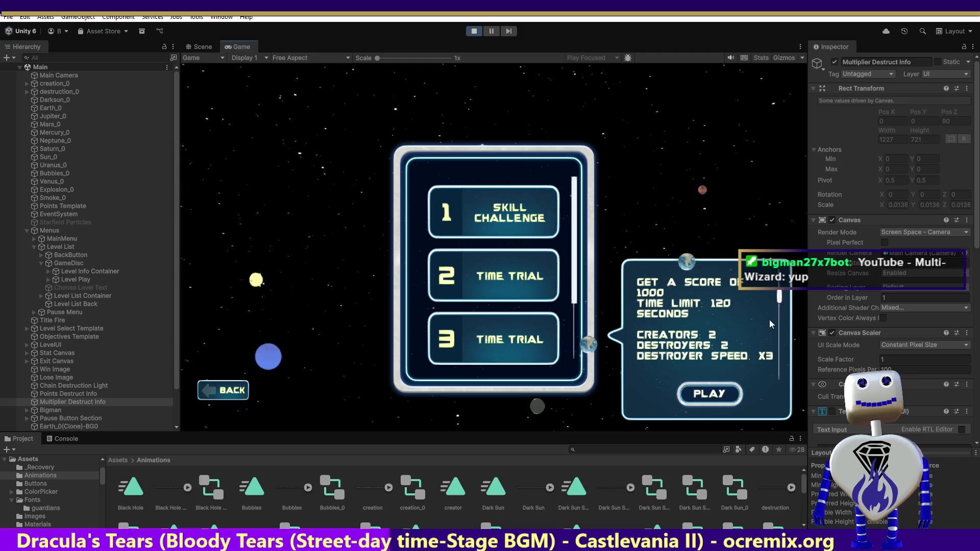
{"action": "scroll", "coordinate": [783, 330], "scroll_direction": "down", "scroll_amount": 3}
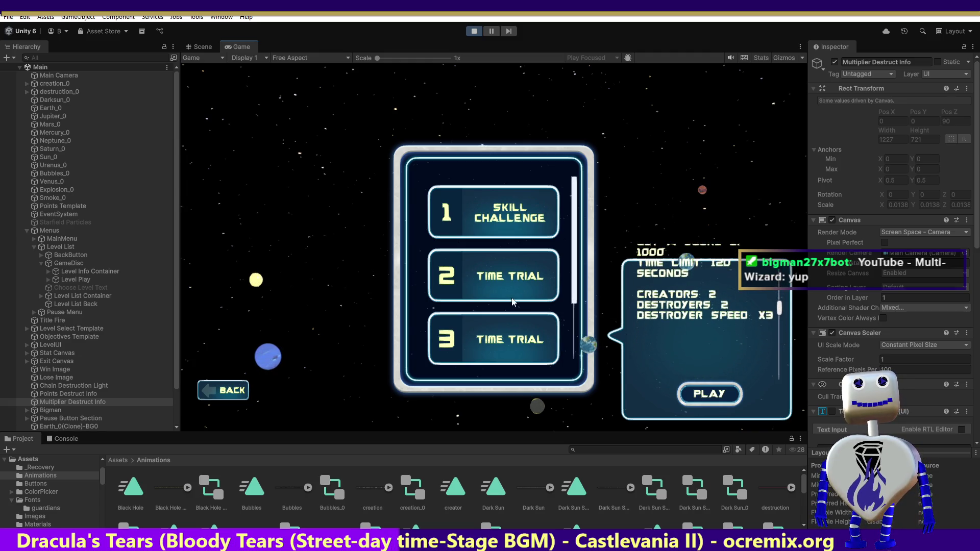
{"action": "scroll", "coordinate": [568, 302], "scroll_direction": "up", "scroll_amount": 2}
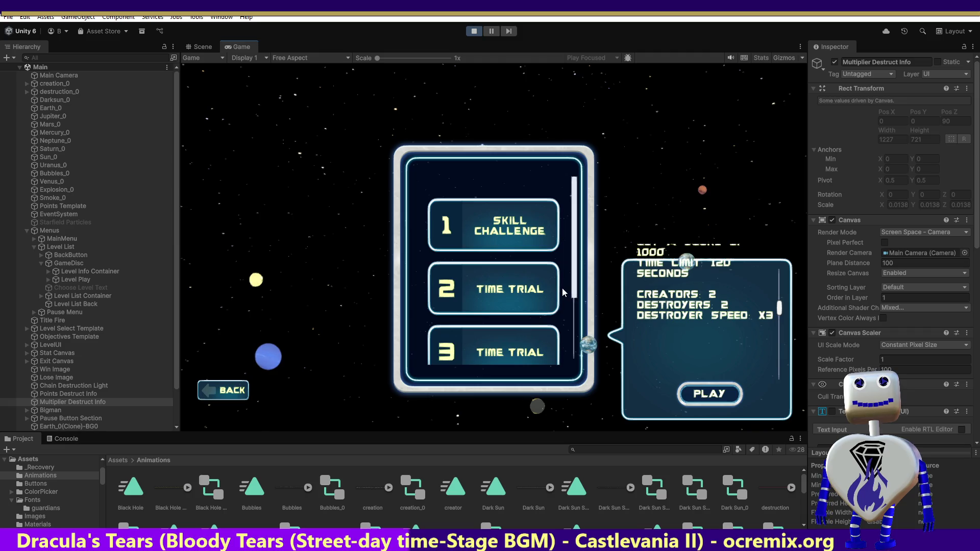
{"action": "scroll", "coordinate": [572, 291], "scroll_direction": "down", "scroll_amount": 3}
{"action": "scroll", "coordinate": [525, 303], "scroll_direction": "up", "scroll_amount": 1}
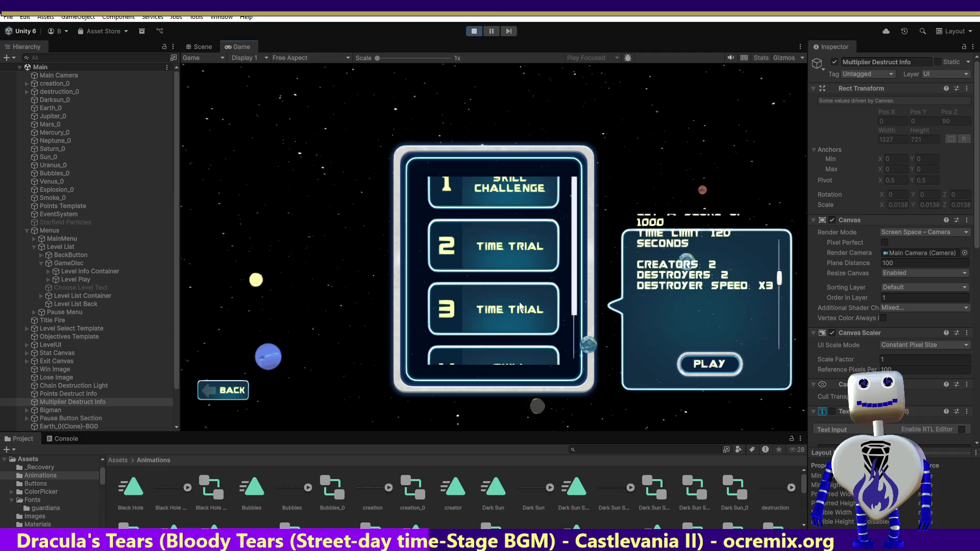
Step: View the details of levels 4 and 5, then return to level 3's Time Trial
{"action": "left_click", "coordinate": [500, 354]}
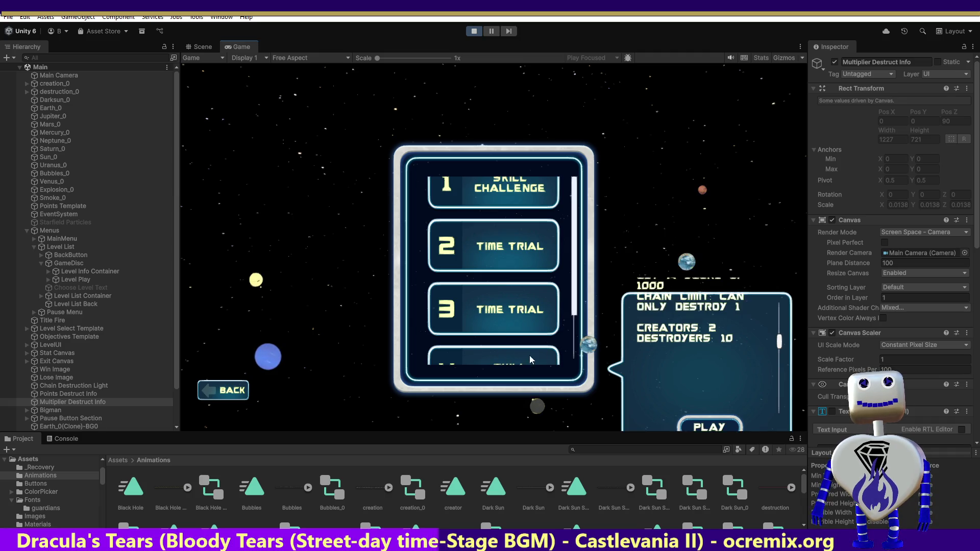
{"action": "scroll", "coordinate": [510, 301], "scroll_direction": "down", "scroll_amount": 2}
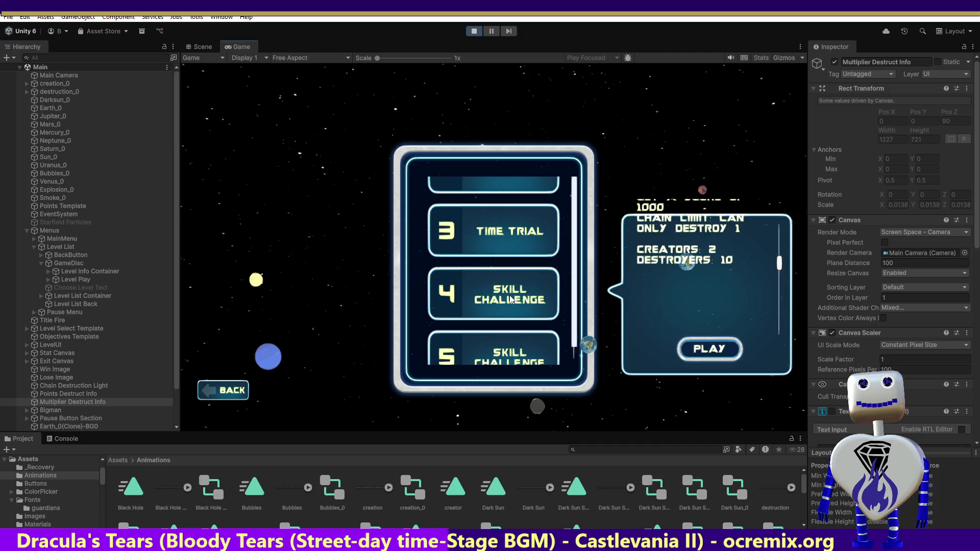
{"action": "left_click", "coordinate": [513, 349]}
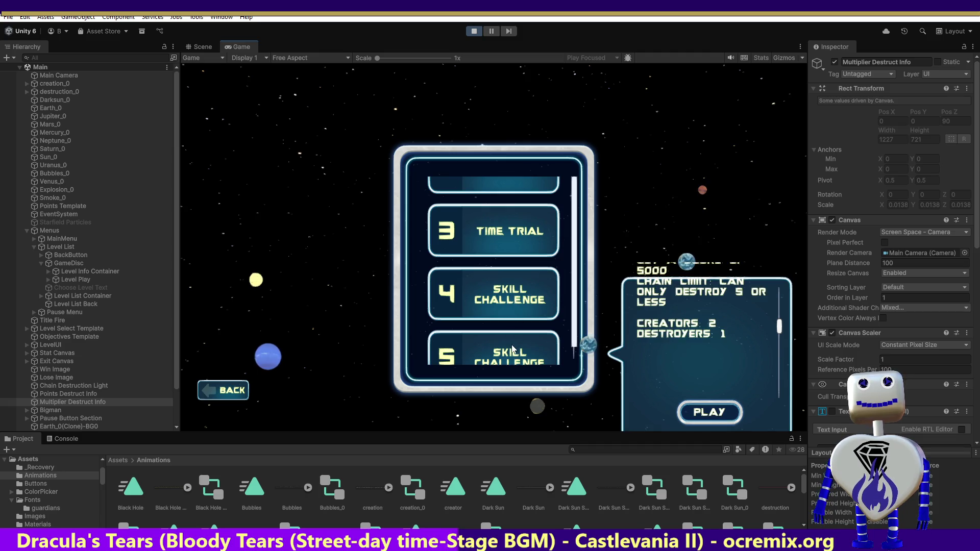
{"action": "left_click", "coordinate": [500, 295]}
{"action": "left_click", "coordinate": [500, 231]}
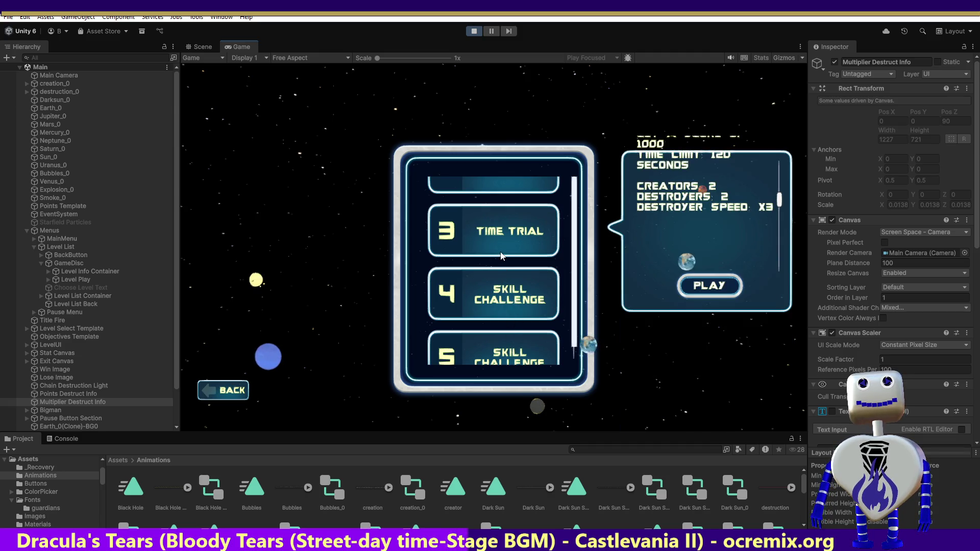
{"action": "scroll", "coordinate": [780, 198], "scroll_direction": "up", "scroll_amount": 3}
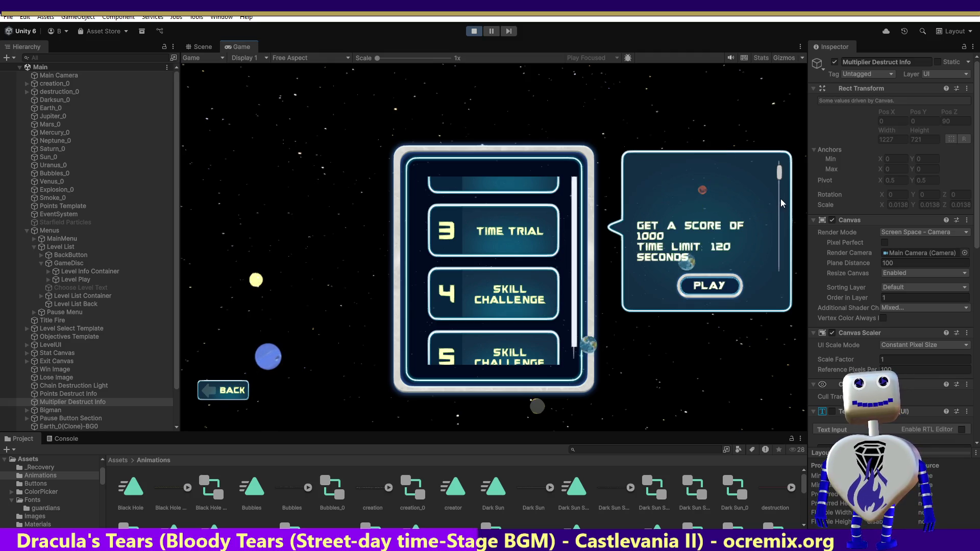
{"action": "scroll", "coordinate": [777, 184], "scroll_direction": "up", "scroll_amount": 2}
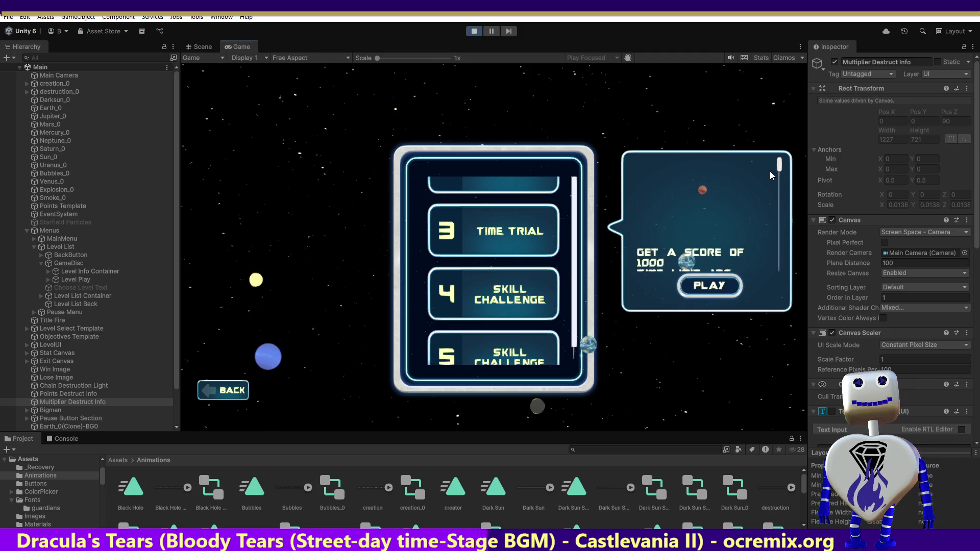
{"action": "scroll", "coordinate": [776, 188], "scroll_direction": "up", "scroll_amount": 3}
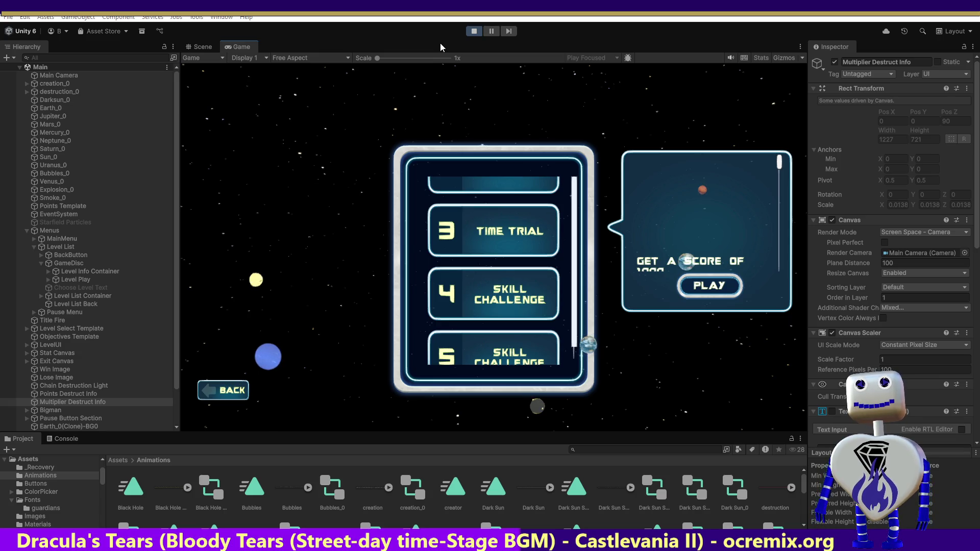
{"action": "key", "text": "alt+Tab"}
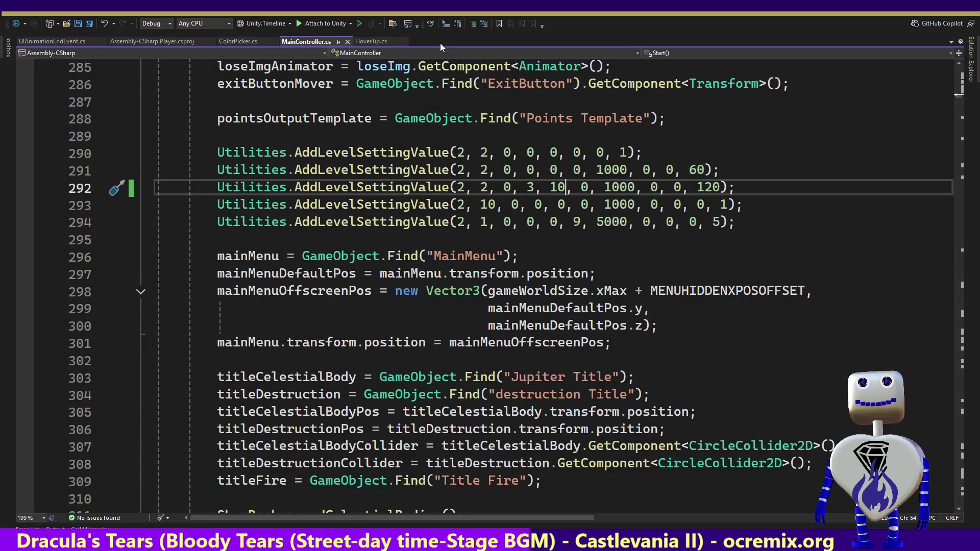
{"action": "mouse_move", "coordinate": [361, 190]}
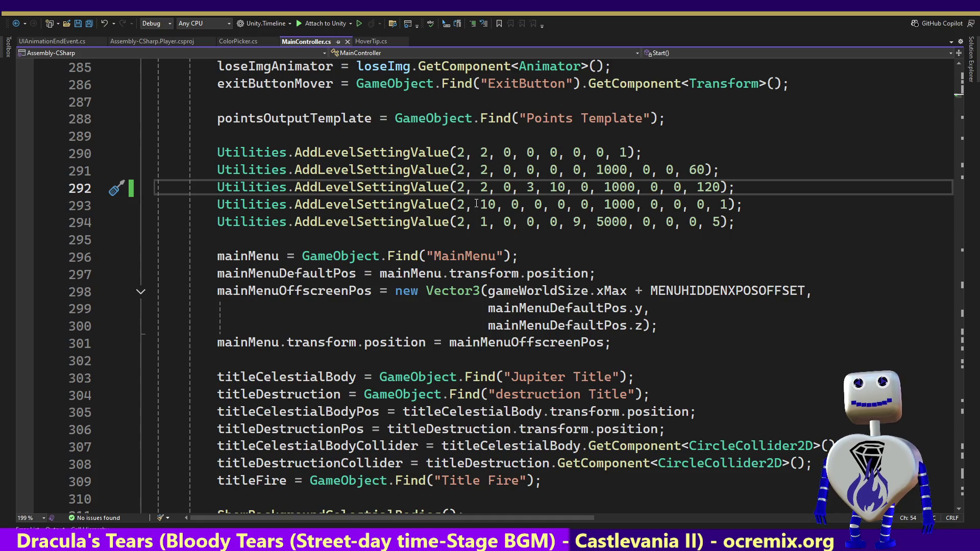
{"action": "key", "text": "alt+Tab"}
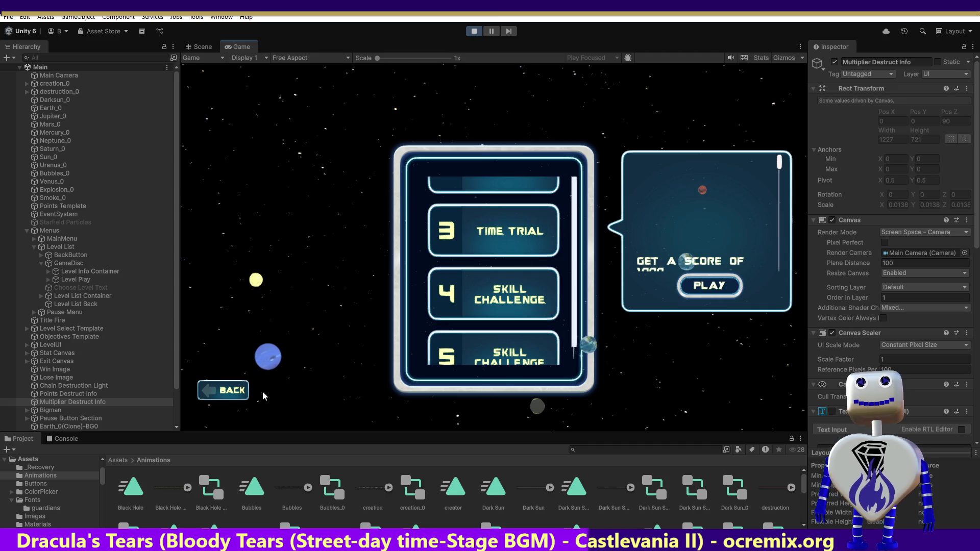
Step: Return to the main menu, play Time Trial level 3 to test it, then switch to Visual Studio
{"action": "left_click", "coordinate": [232, 391]}
{"action": "left_click", "coordinate": [493, 219]}
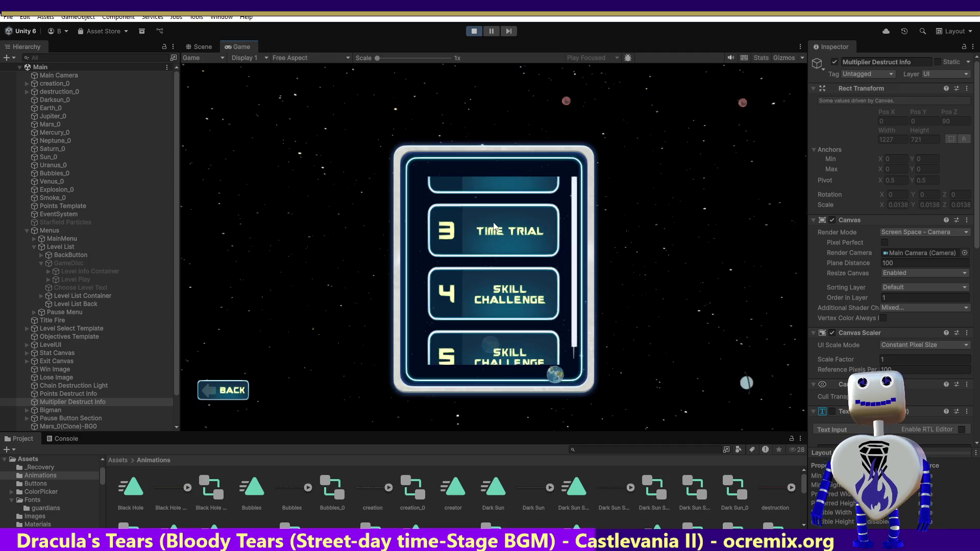
{"action": "left_click", "coordinate": [515, 238]}
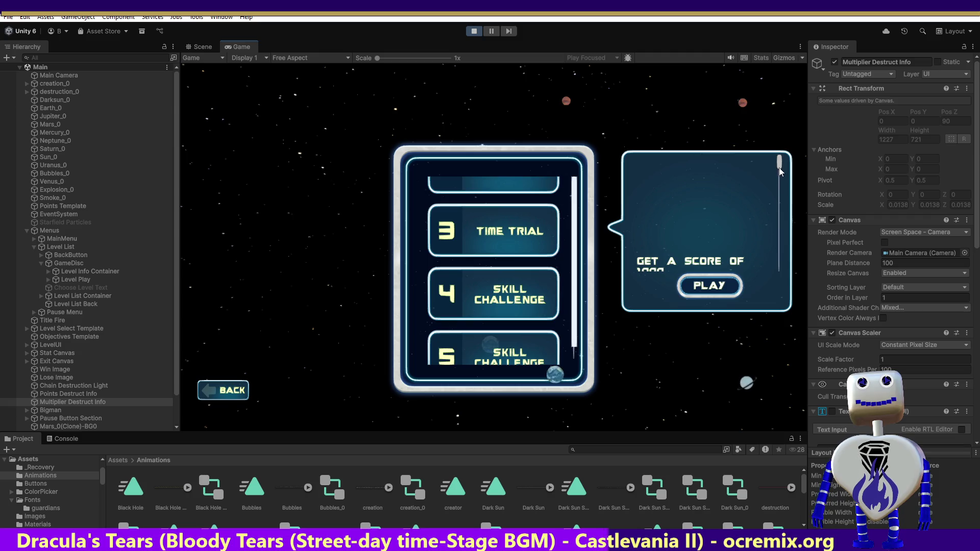
{"action": "scroll", "coordinate": [779, 202], "scroll_direction": "down", "scroll_amount": 2}
{"action": "scroll", "coordinate": [779, 202], "scroll_direction": "down", "scroll_amount": 3}
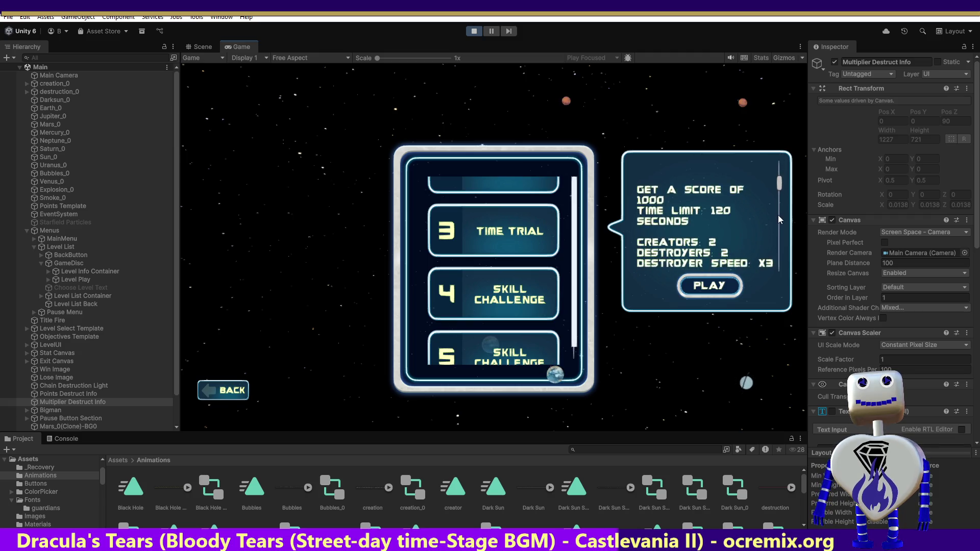
{"action": "scroll", "coordinate": [778, 234], "scroll_direction": "down", "scroll_amount": 2}
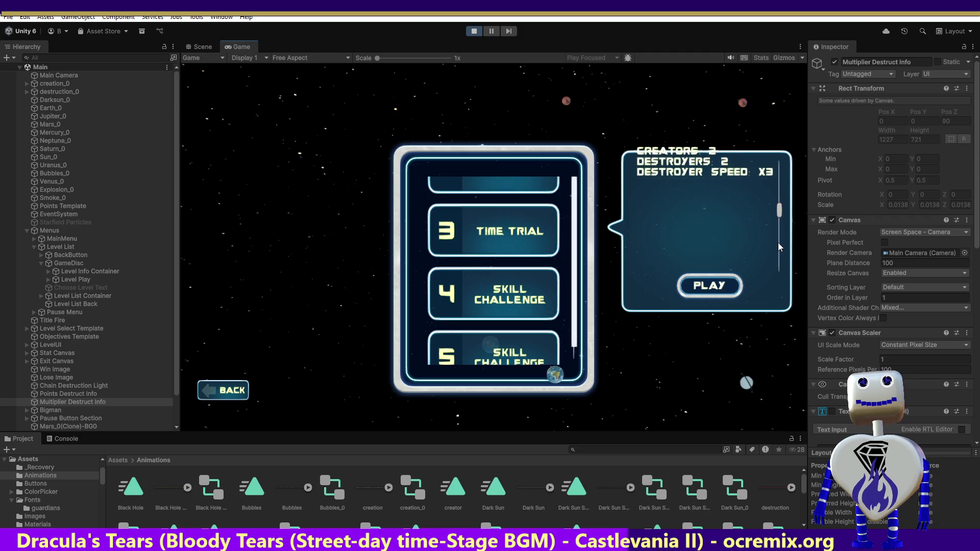
{"action": "scroll", "coordinate": [778, 238], "scroll_direction": "up", "scroll_amount": 5}
{"action": "scroll", "coordinate": [777, 225], "scroll_direction": "down", "scroll_amount": 3}
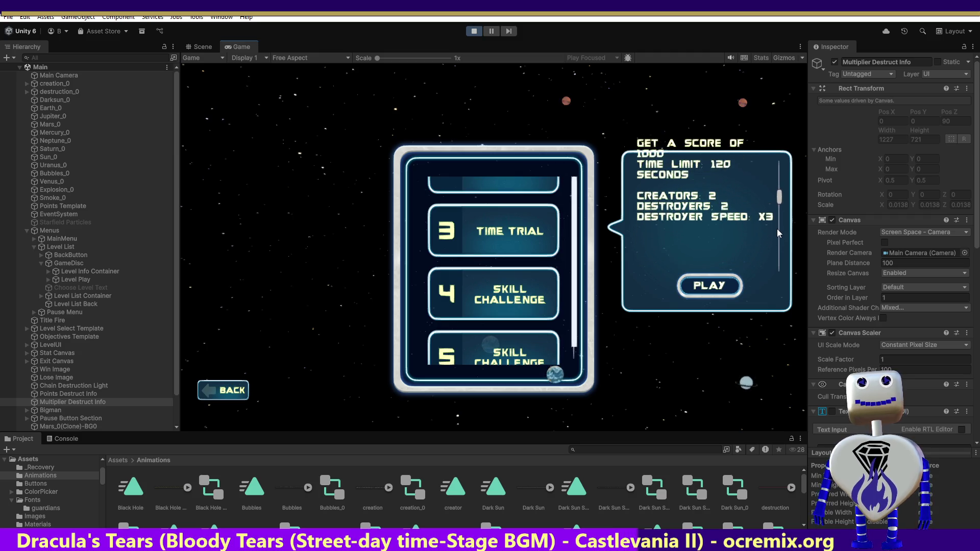
{"action": "left_click", "coordinate": [720, 279]}
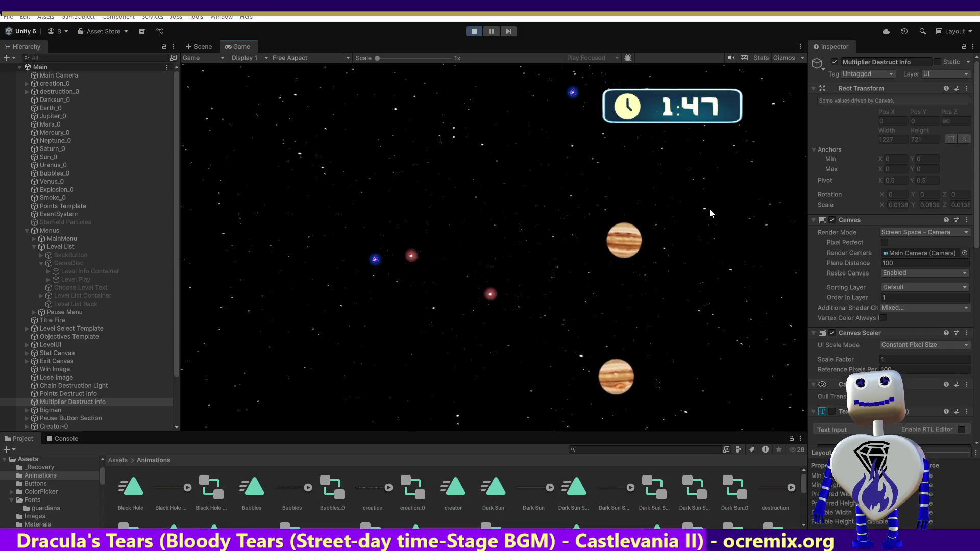
{"action": "key", "text": "alt+Tab"}
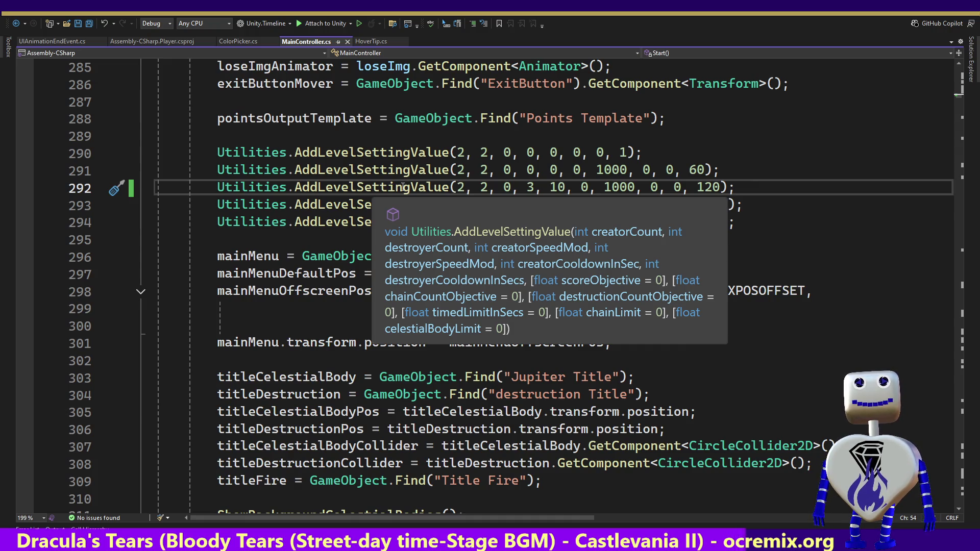
Step: Follow AddLevelSettingValue and LevelSettingValues' creatorCooldownInSec to their definitions, then return to the method body
{"action": "left_click", "coordinate": [403, 188], "text": "ctrl"}
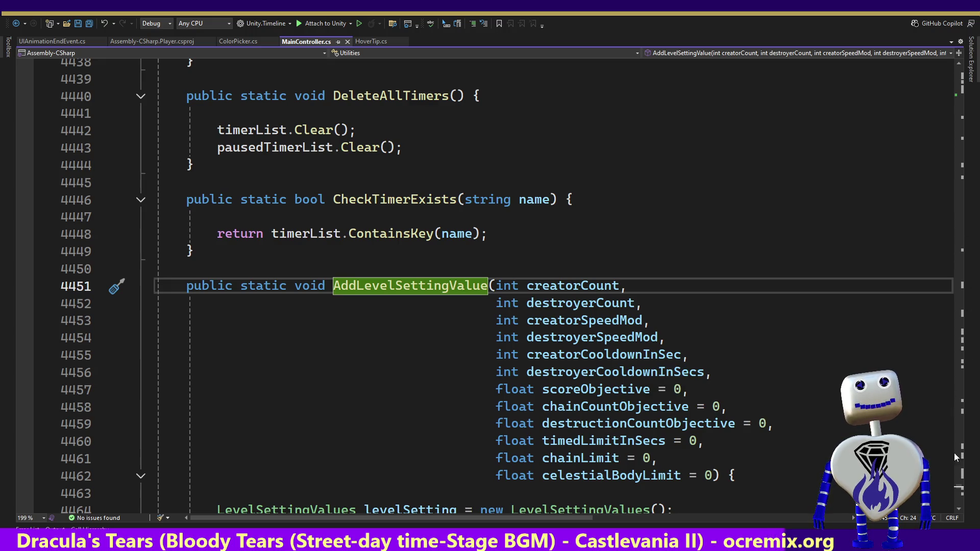
{"action": "scroll", "coordinate": [959, 513], "scroll_direction": "down", "scroll_amount": 5}
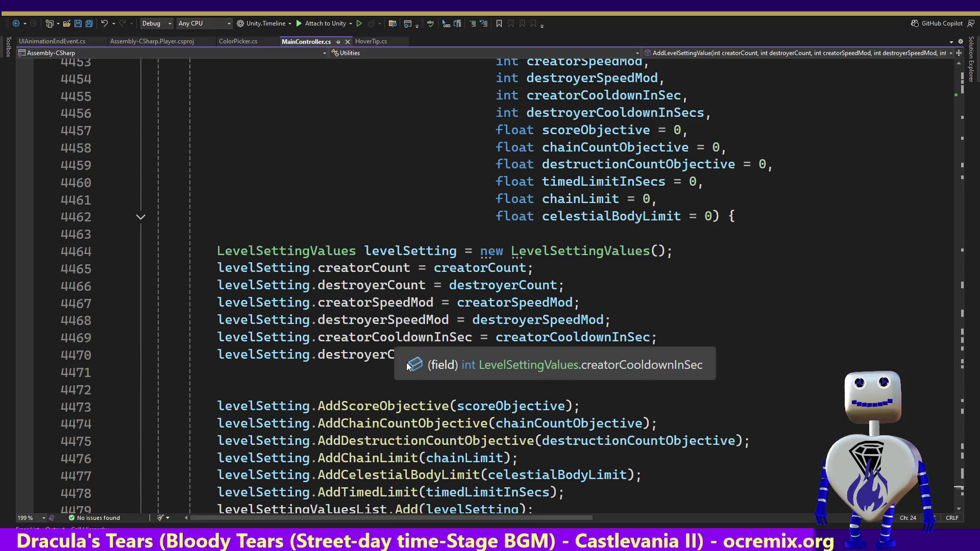
{"action": "left_click", "coordinate": [389, 337], "text": "ctrl"}
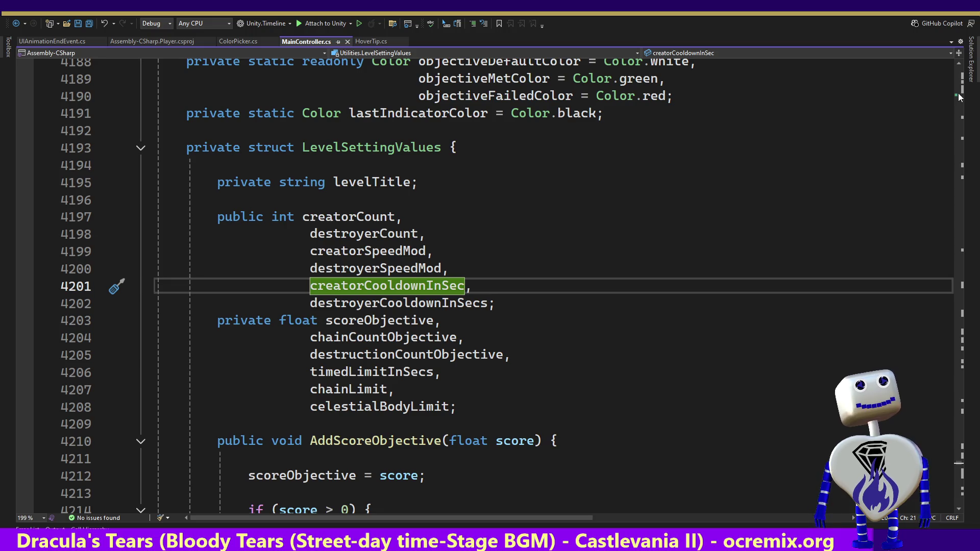
{"action": "left_click_drag", "start_coordinate": [958, 465], "coordinate": [960, 491]}
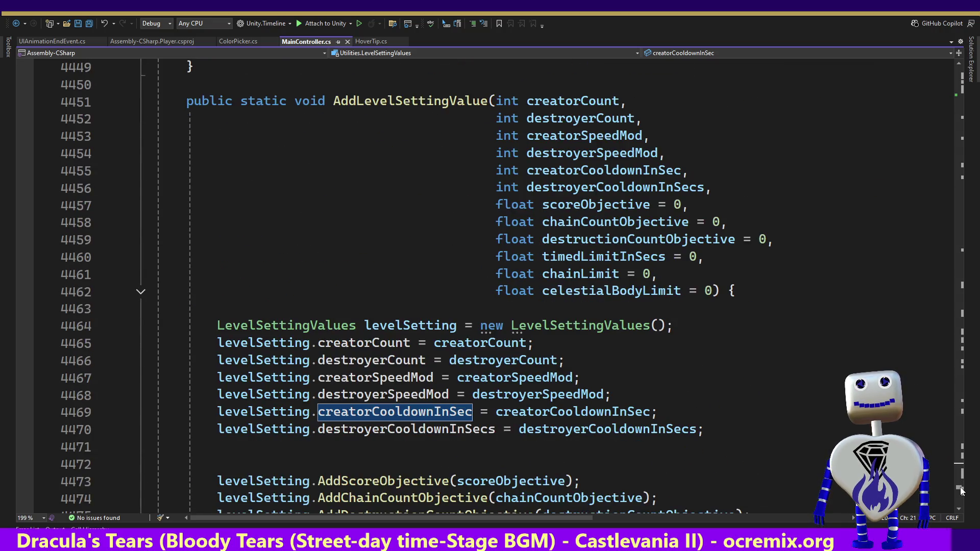
{"action": "left_click_drag", "start_coordinate": [961, 491], "coordinate": [961, 491]}
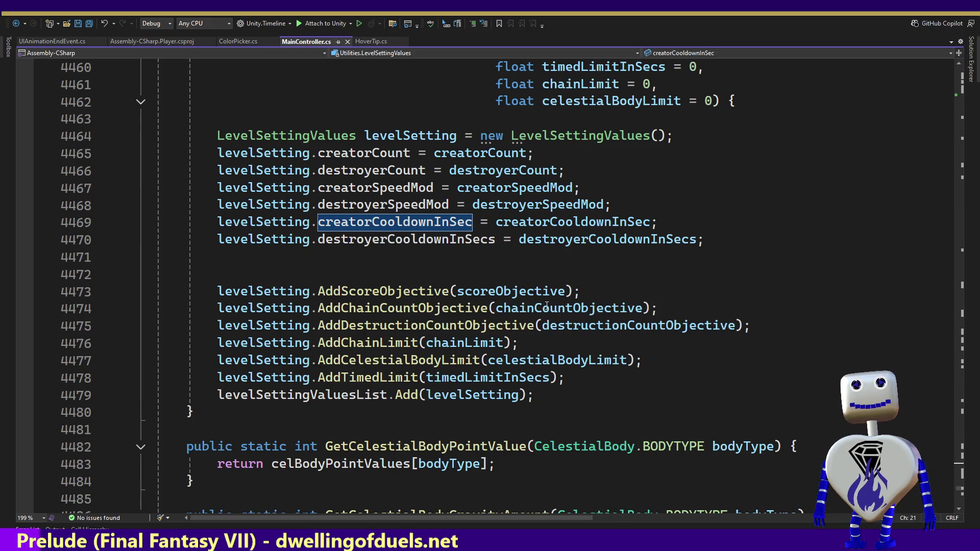
{"action": "mouse_move", "coordinate": [304, 224]}
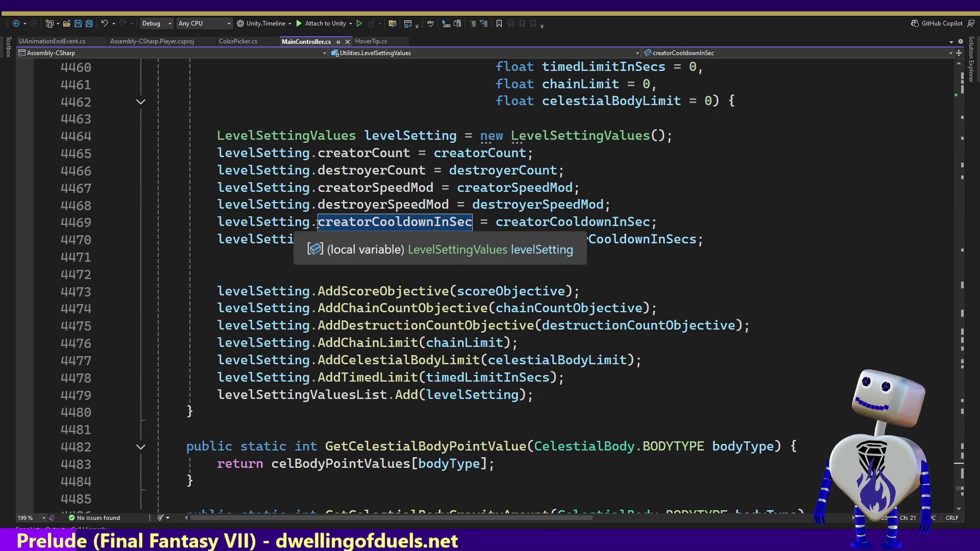
{"action": "mouse_move", "coordinate": [332, 219]}
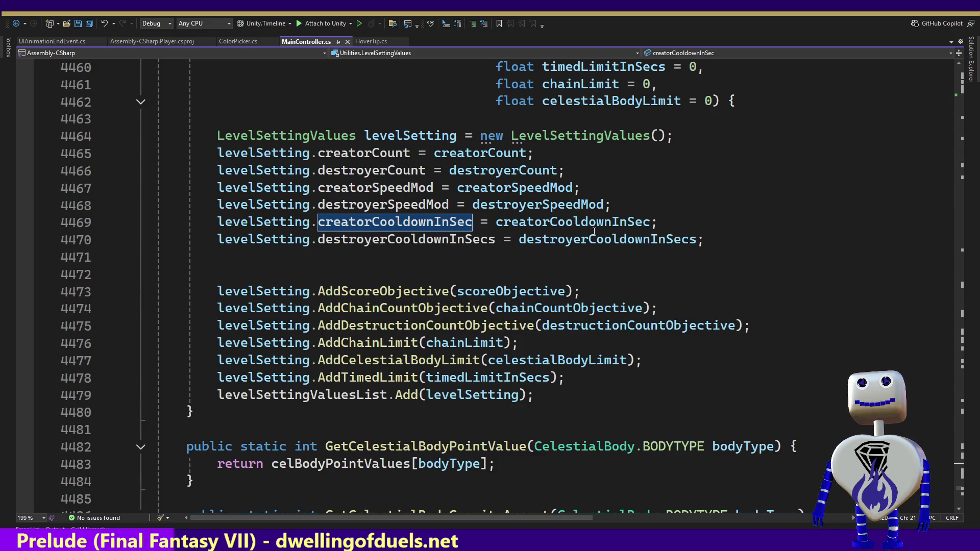
{"action": "mouse_move", "coordinate": [403, 214]}
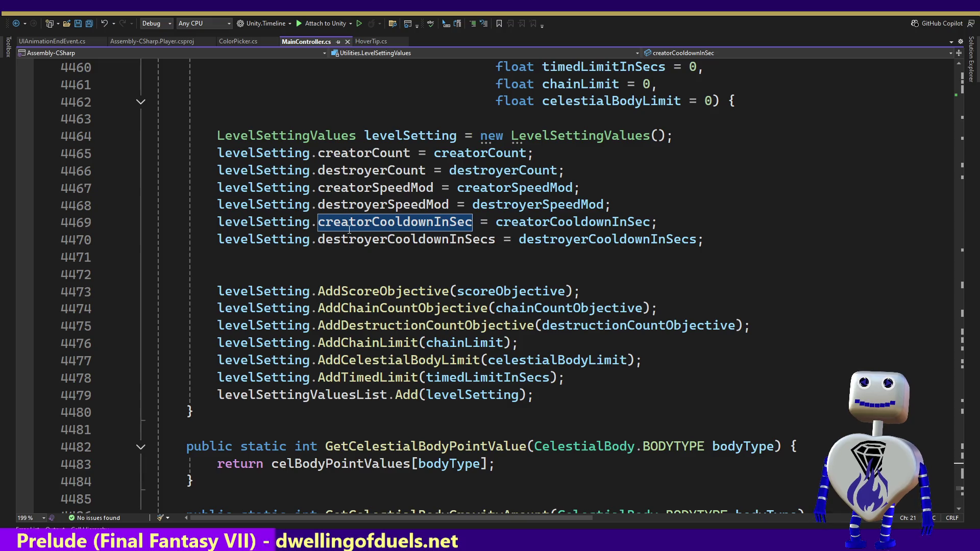
{"action": "mouse_move", "coordinate": [544, 228]}
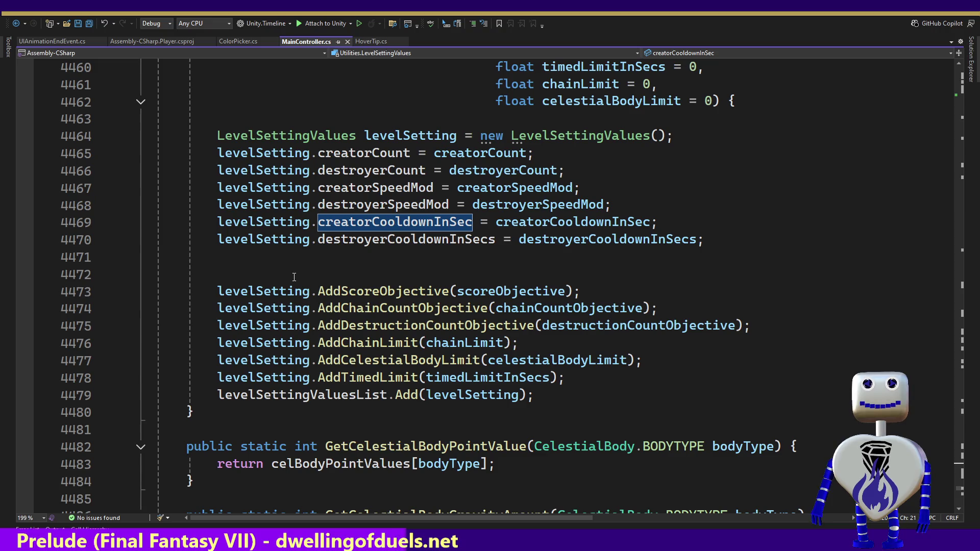
Step: Visit every reference to levelSettingValuesList, then open the LevelSettings constructor from CreateLevel
{"action": "double_click", "coordinate": [354, 396]}
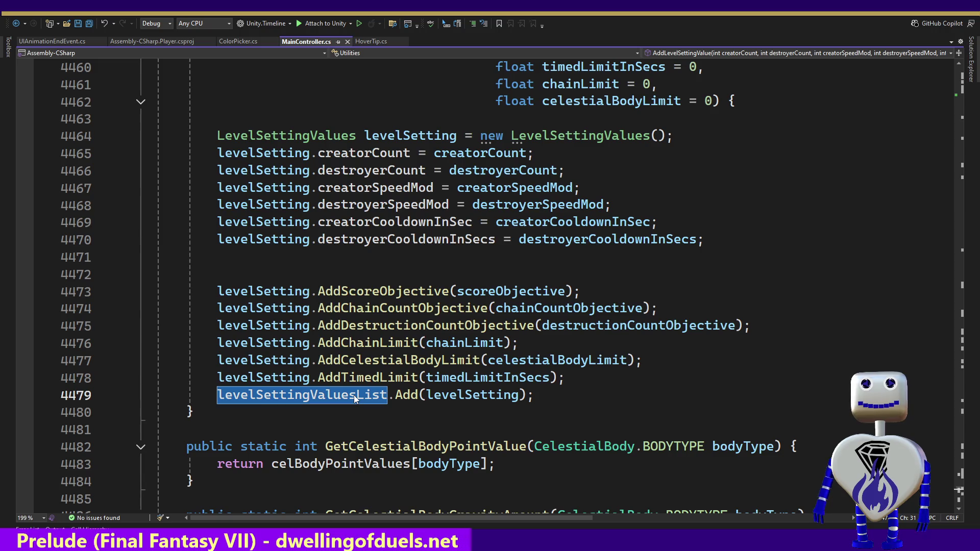
{"action": "right_click", "coordinate": [355, 399]}
{"action": "left_click", "coordinate": [407, 363]}
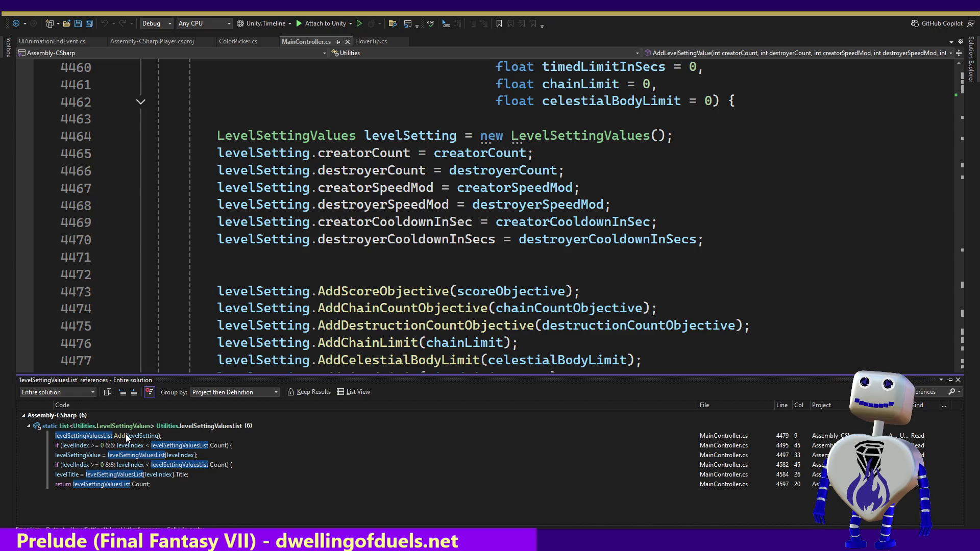
{"action": "double_click", "coordinate": [126, 437]}
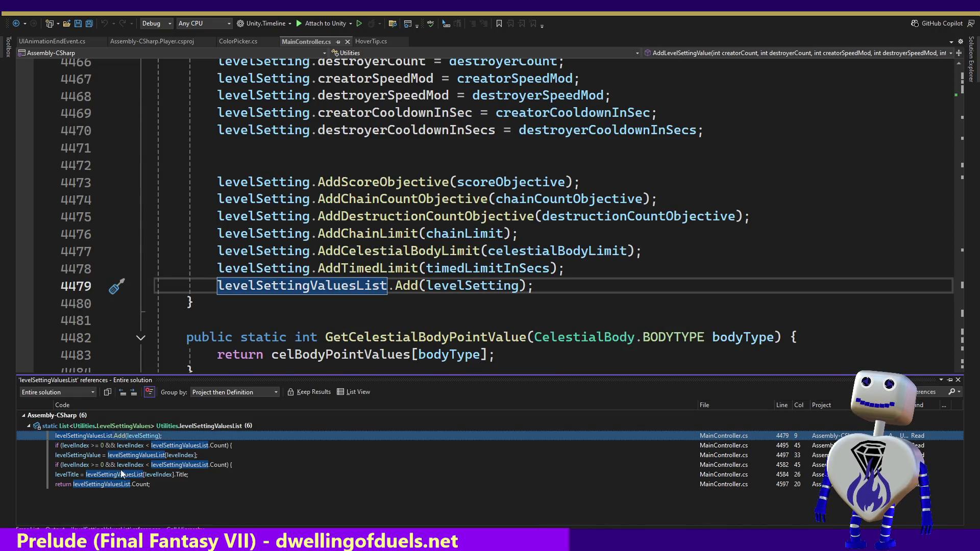
{"action": "double_click", "coordinate": [118, 483]}
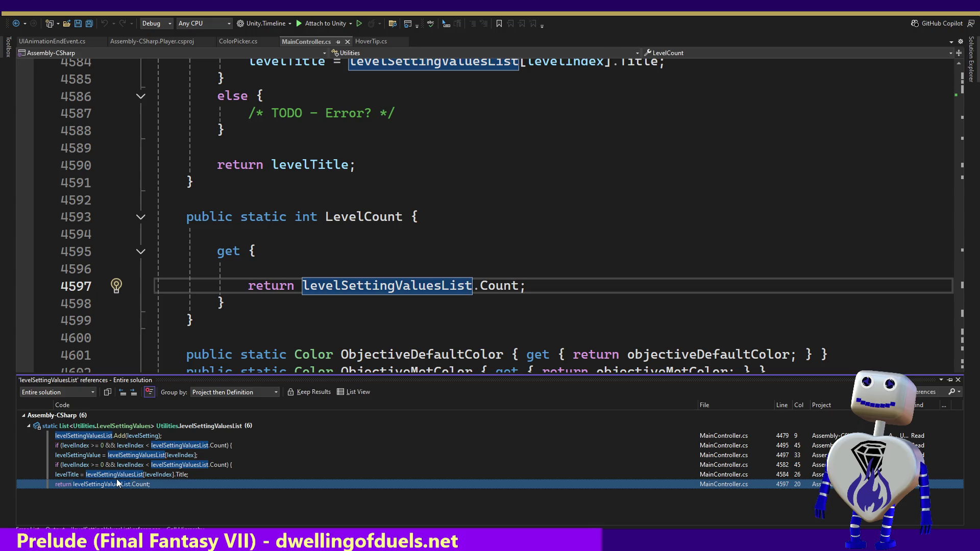
{"action": "double_click", "coordinate": [117, 475]}
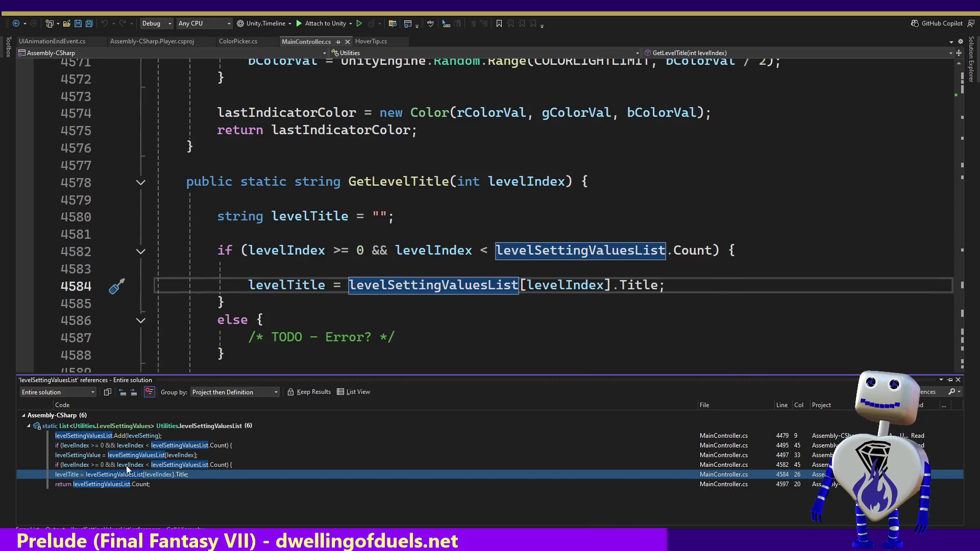
{"action": "double_click", "coordinate": [127, 465]}
{"action": "double_click", "coordinate": [131, 455]}
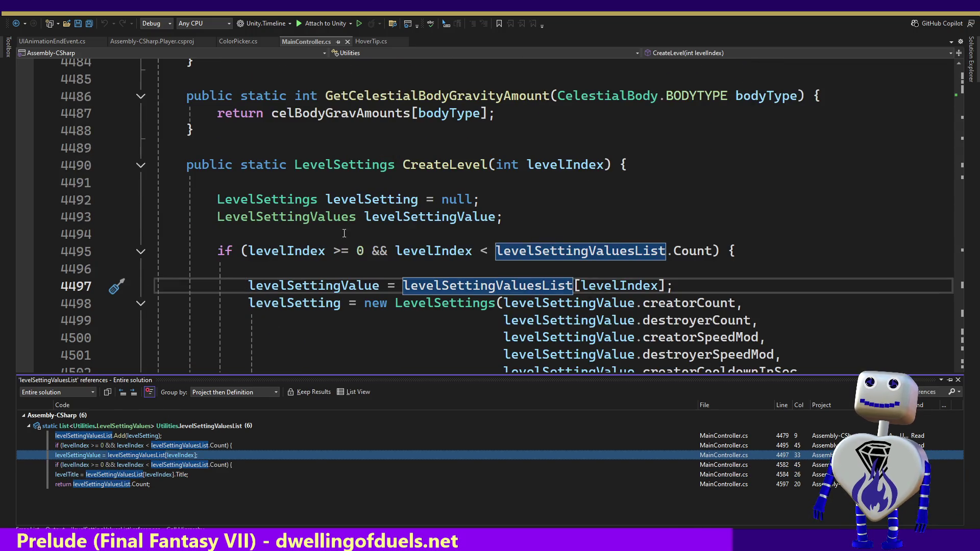
{"action": "left_click", "coordinate": [478, 305]}
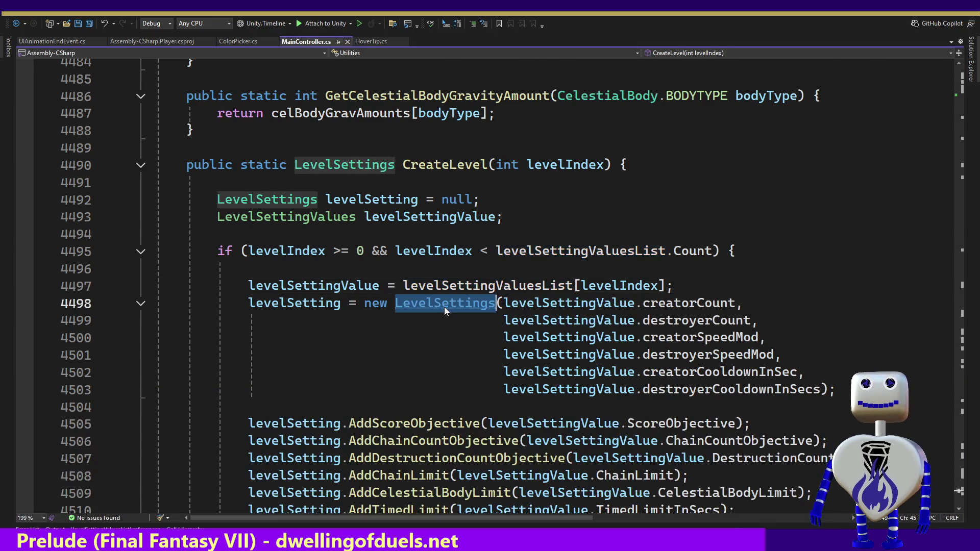
{"action": "key", "text": "F12"}
Step: Step through the constructor's cooldown assignments and jump to the creatorCooldownInSecs field declaration
{"action": "left_click", "coordinate": [556, 430]}
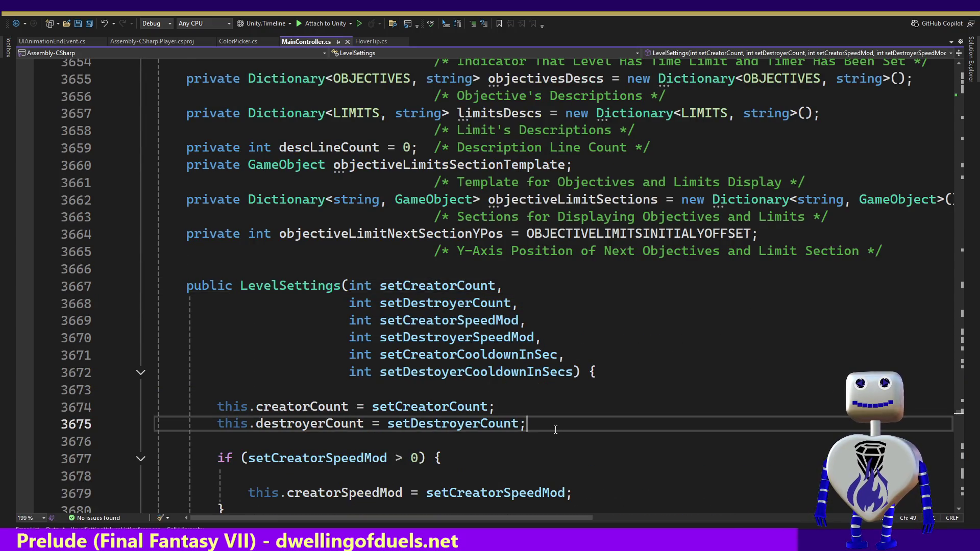
{"action": "key", "text": "Down"}
{"action": "key", "text": "Down"}
{"action": "key", "text": "Down"}
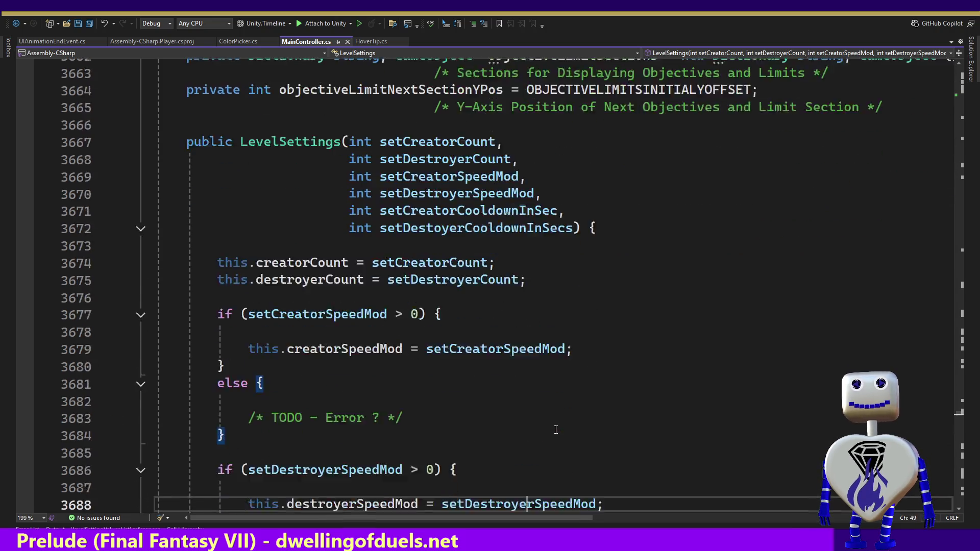
{"action": "key", "text": "Down"}
{"action": "key", "text": "Down"}
{"action": "key", "text": "Down"}
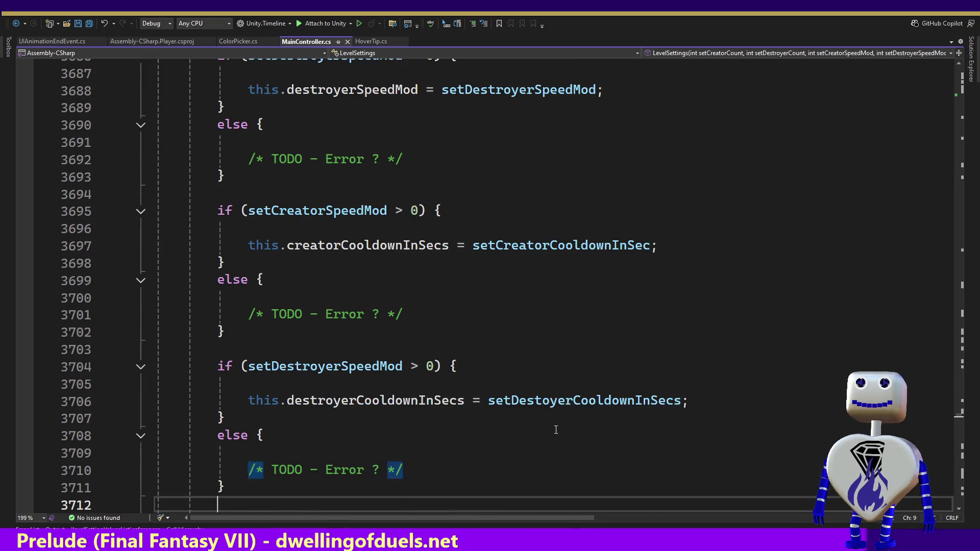
{"action": "key", "text": "Down"}
{"action": "key", "text": "Down"}
{"action": "key", "text": "Down"}
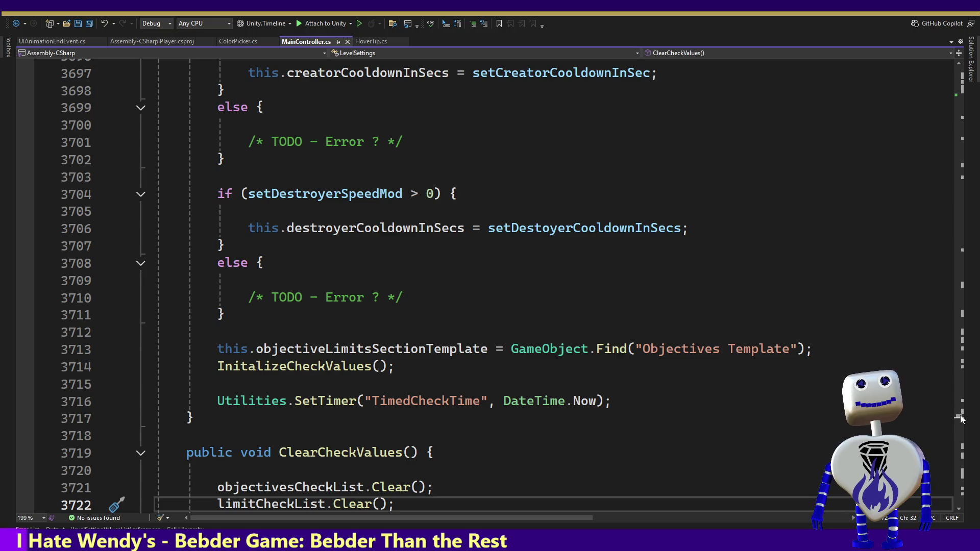
{"action": "scroll", "coordinate": [959, 419], "scroll_direction": "up", "scroll_amount": 2}
{"action": "scroll", "coordinate": [959, 419], "scroll_direction": "up", "scroll_amount": 2}
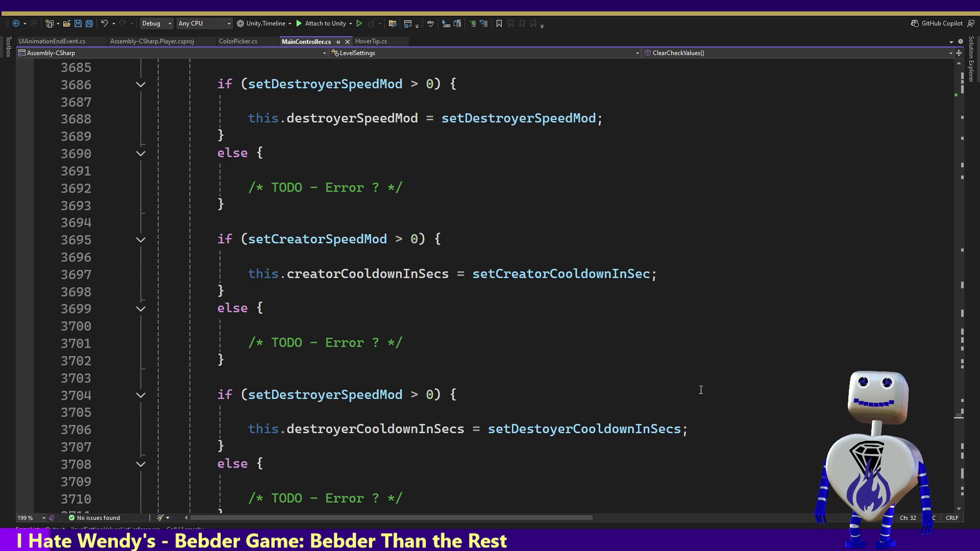
{"action": "left_click", "coordinate": [381, 274], "text": "ctrl"}
Step: Search the file for creatorCooldownInSecs occurrences, then return to its declaration
{"action": "double_click", "coordinate": [380, 284]}
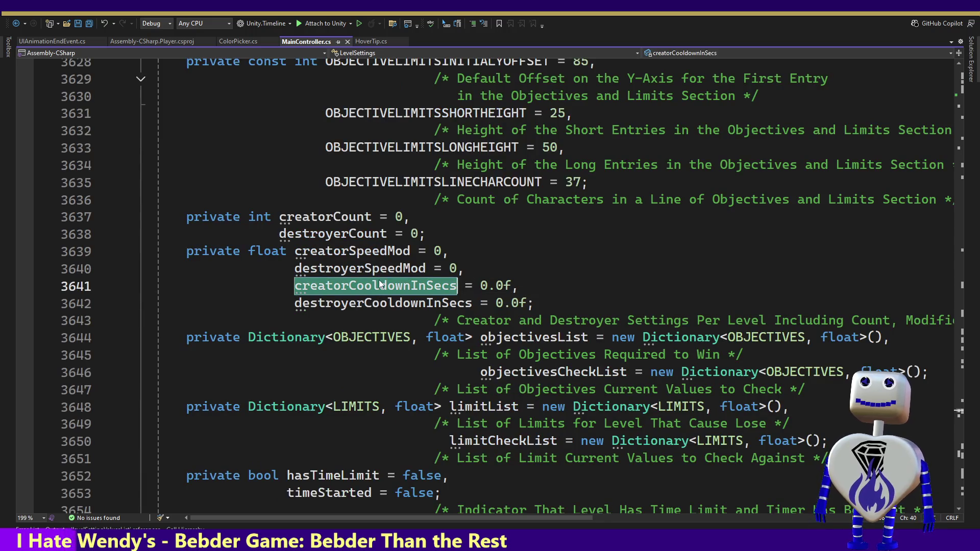
{"action": "key", "text": "ctrl+f"}
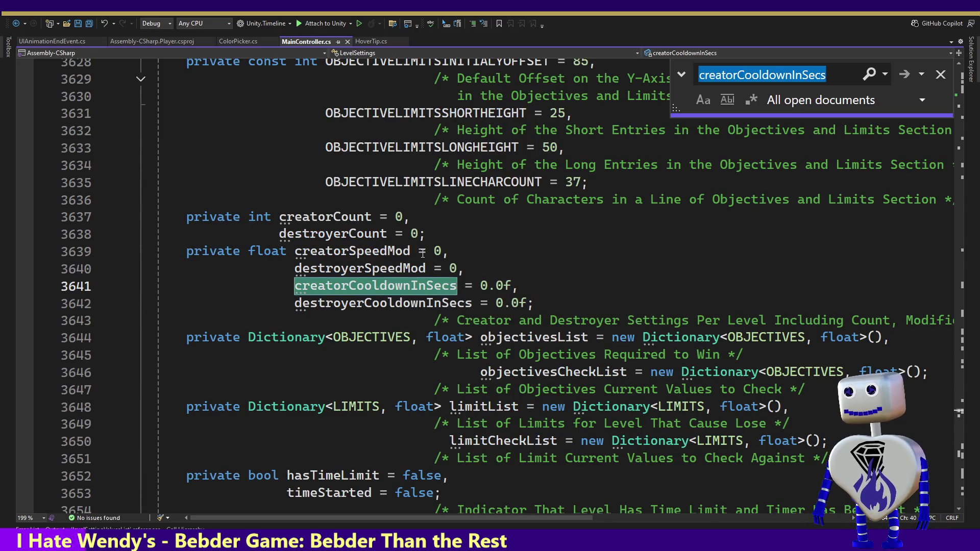
{"action": "key", "text": "Return"}
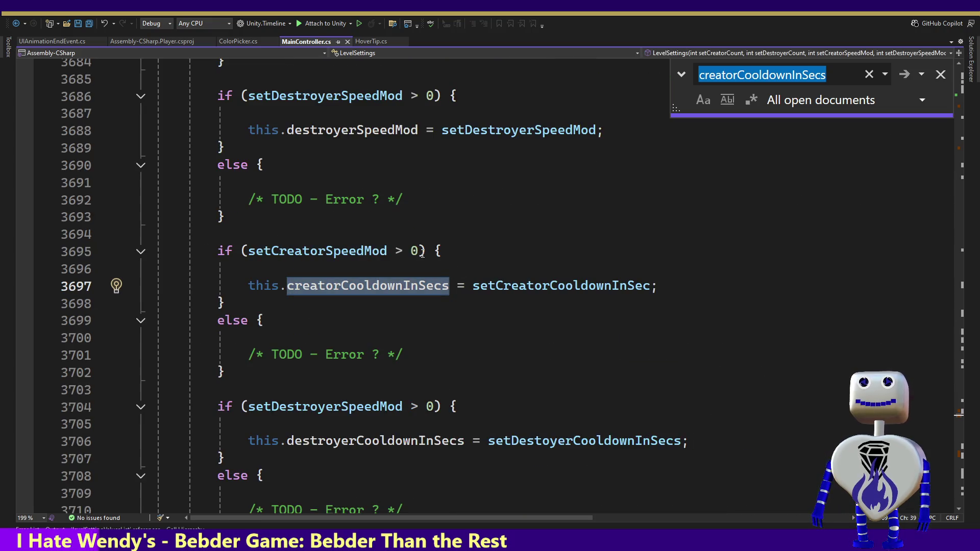
{"action": "key", "text": "Escape"}
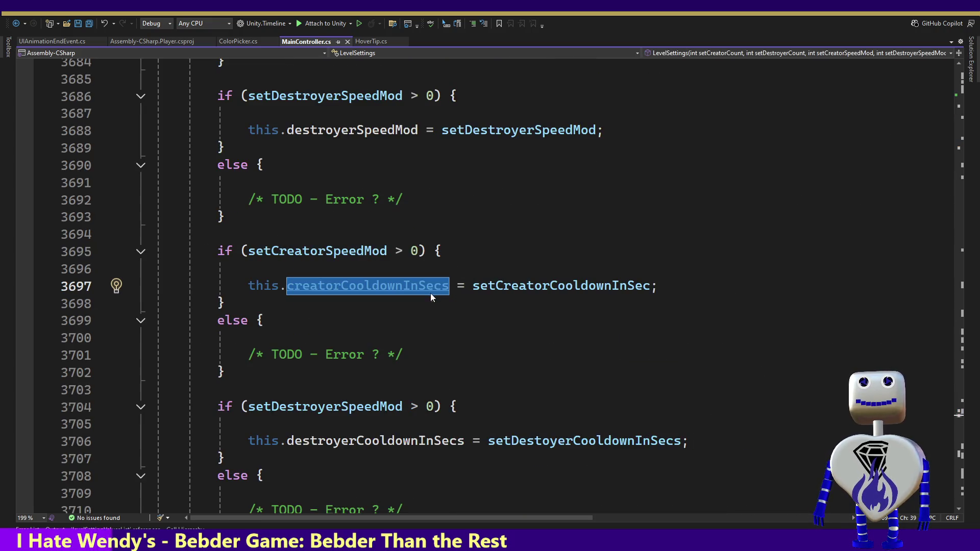
{"action": "left_click", "coordinate": [431, 291], "text": "ctrl"}
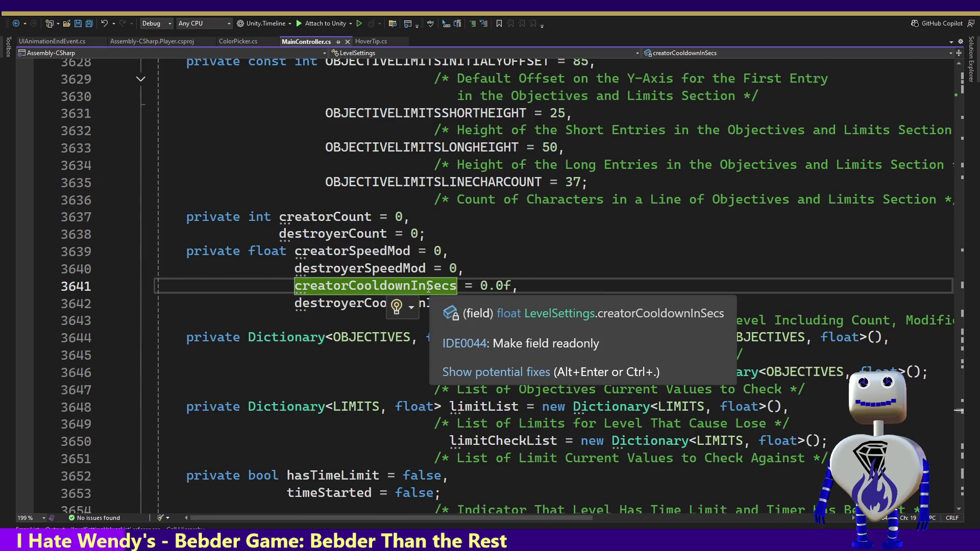
Step: Find all references to creatorCooldownInSecs and go to its check in GetDescription
{"action": "right_click", "coordinate": [430, 287]}
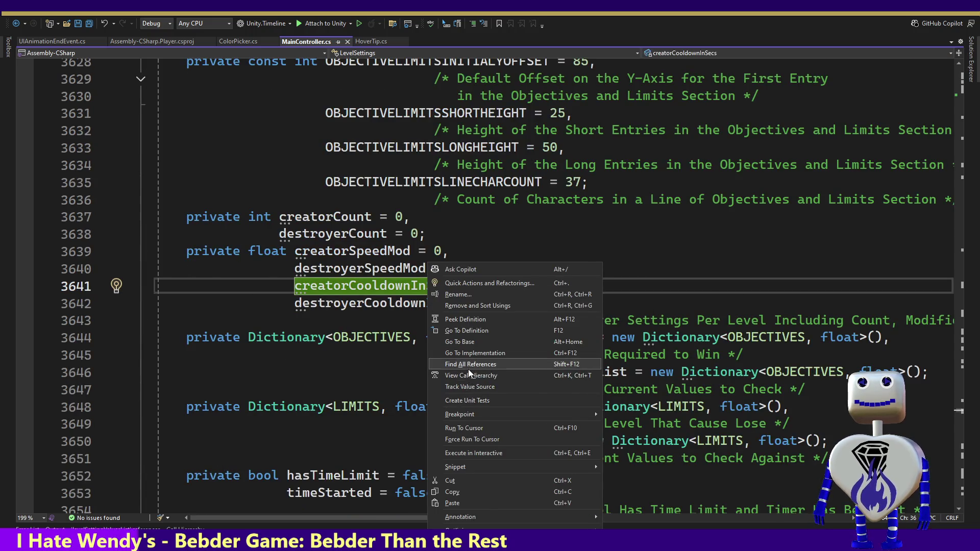
{"action": "left_click", "coordinate": [467, 368]}
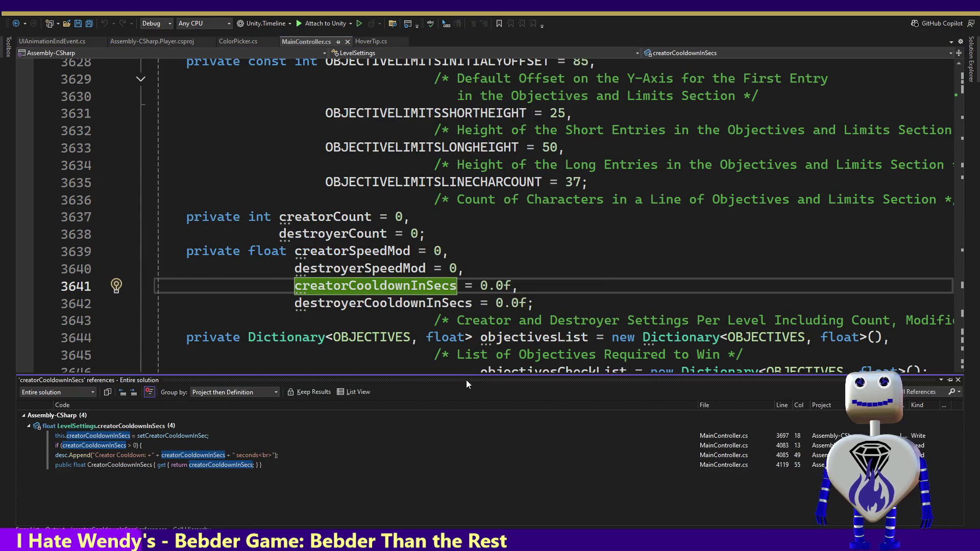
{"action": "left_click", "coordinate": [108, 448]}
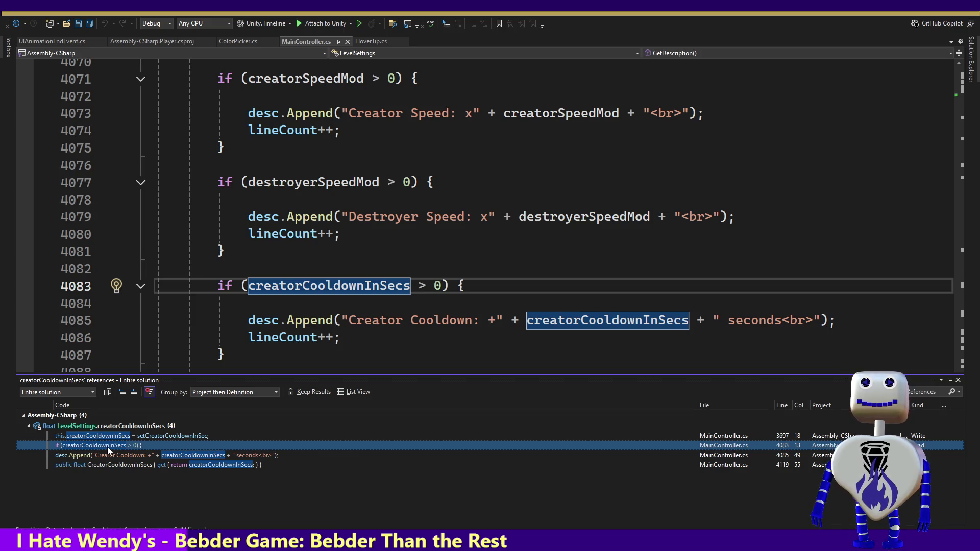
{"action": "left_click", "coordinate": [379, 334]}
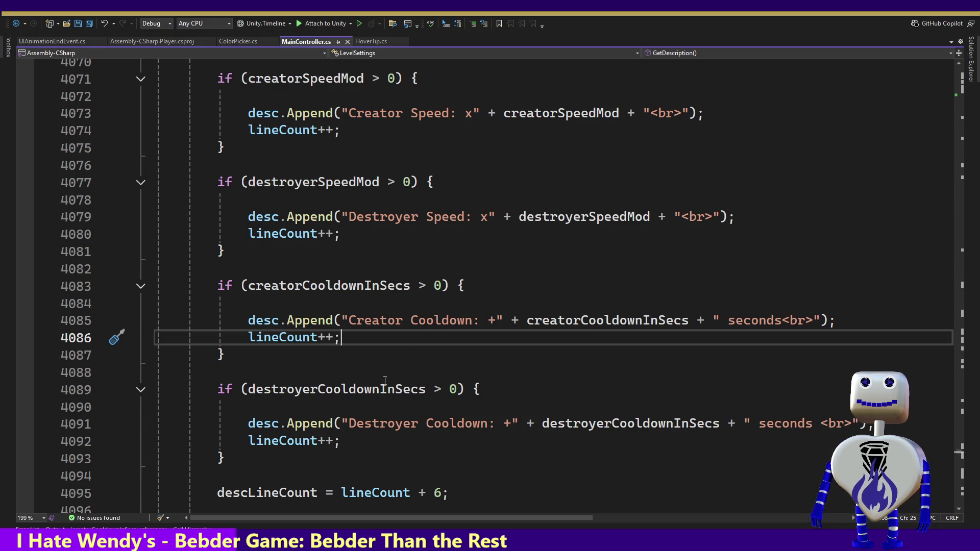
{"action": "mouse_move", "coordinate": [382, 388]}
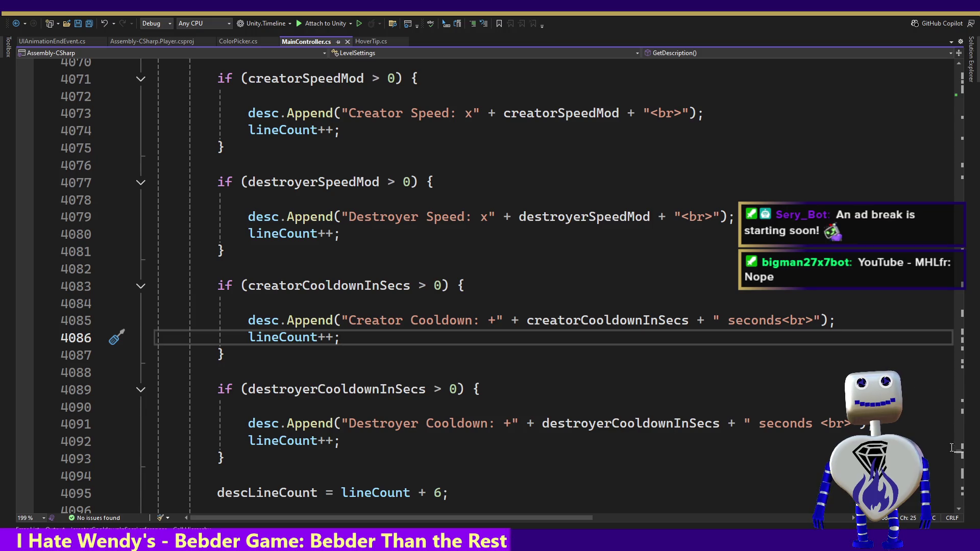
{"action": "left_click", "coordinate": [961, 510]}
{"action": "scroll", "coordinate": [962, 511], "scroll_direction": "down", "scroll_amount": 1}
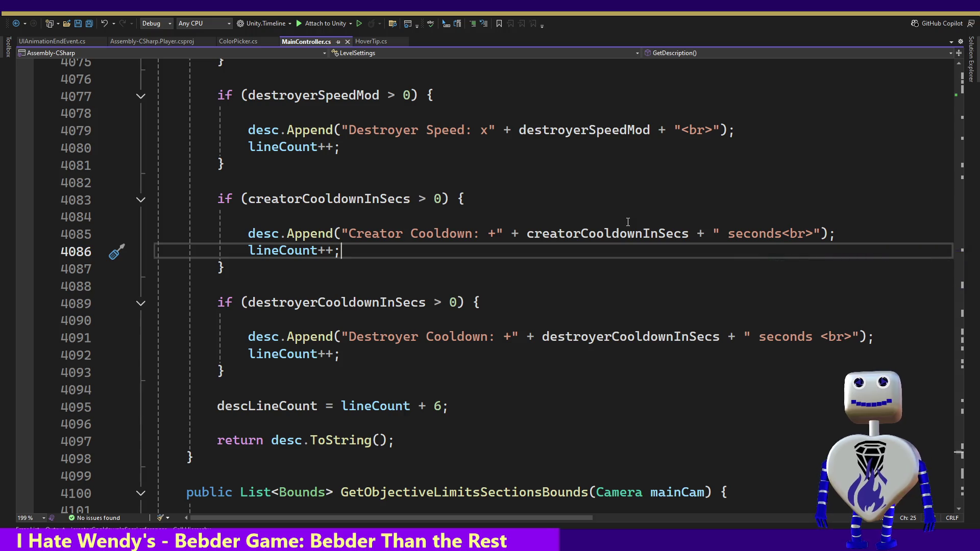
{"action": "double_click", "coordinate": [605, 233]}
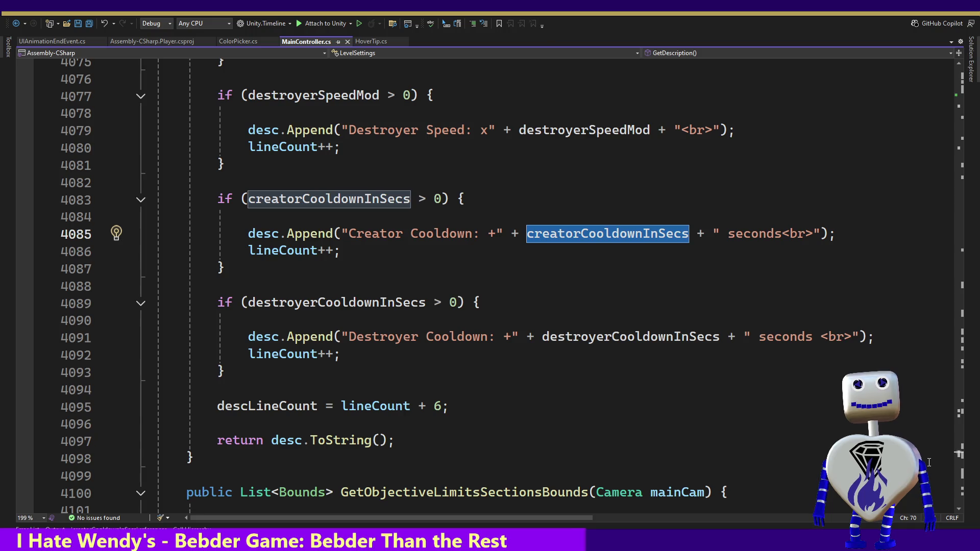
Step: List references to creatorCooldownInSecs and open the CreatorCooldownInSecs property getter
{"action": "right_click", "coordinate": [605, 232]}
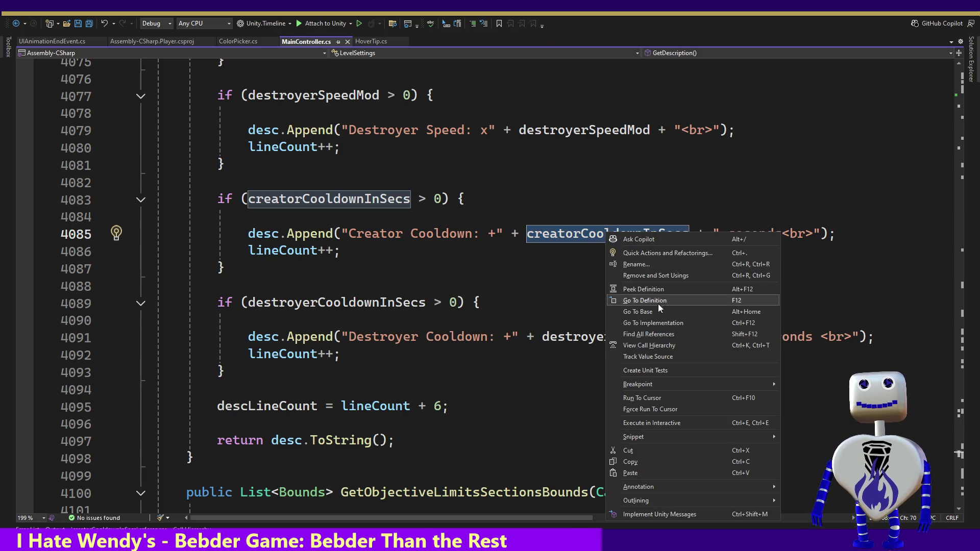
{"action": "left_click", "coordinate": [664, 334]}
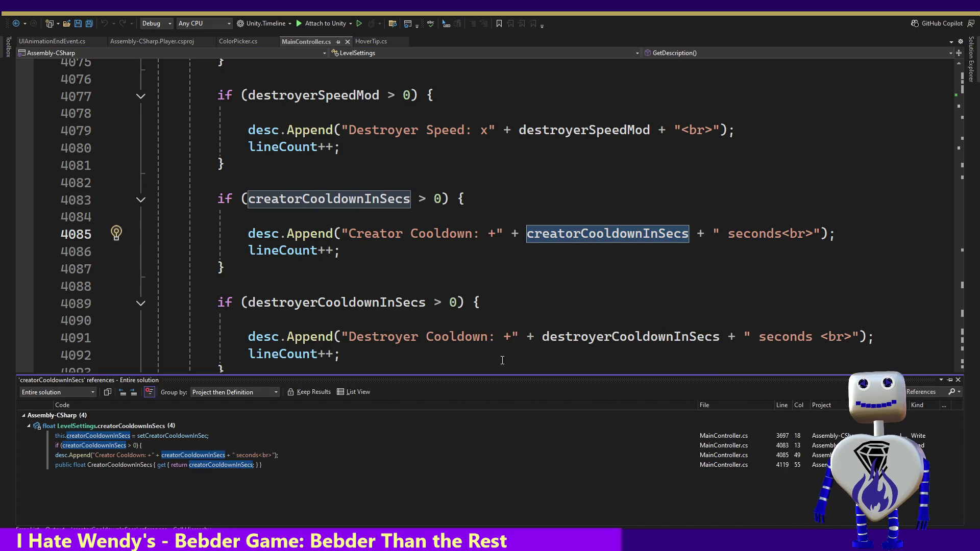
{"action": "double_click", "coordinate": [108, 465]}
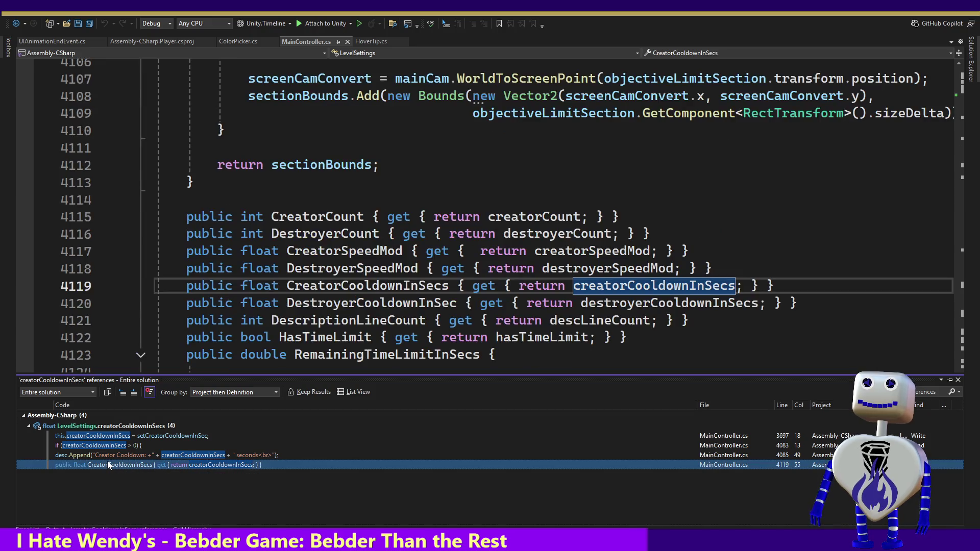
Step: Find references to the CreatorCooldownInSecs property and go to its use in Update's energyCooldownInSecs
{"action": "double_click", "coordinate": [342, 286]}
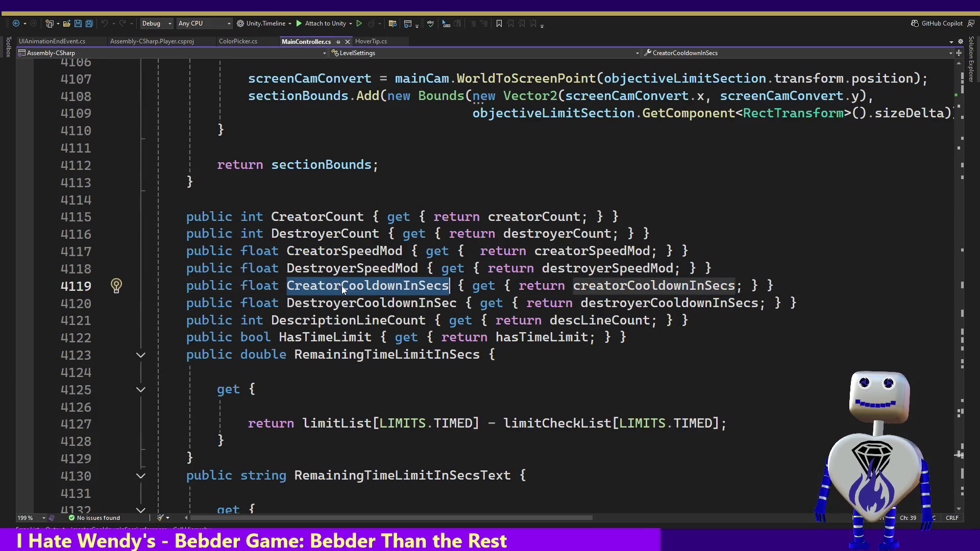
{"action": "right_click", "coordinate": [342, 286]}
{"action": "left_click", "coordinate": [379, 364]}
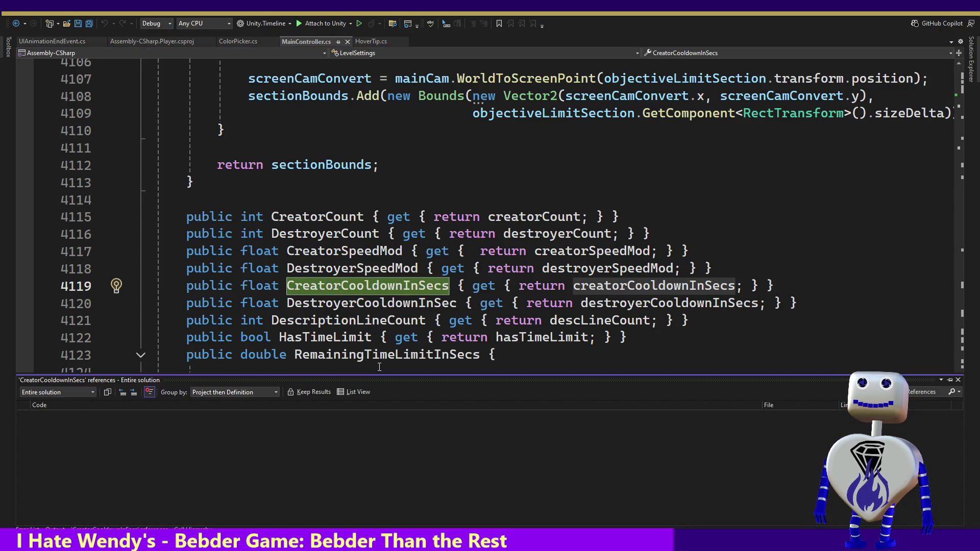
{"action": "double_click", "coordinate": [143, 434]}
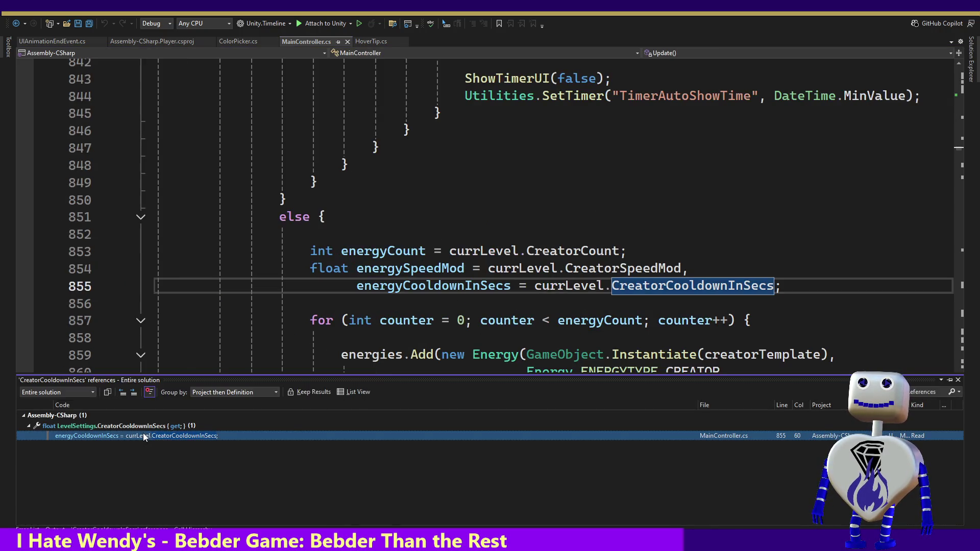
{"action": "double_click", "coordinate": [439, 285]}
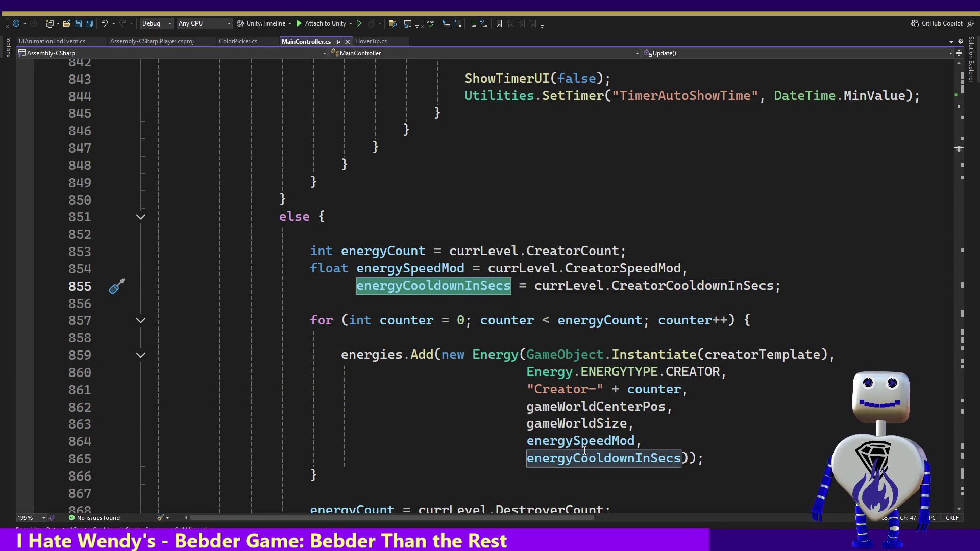
Step: Go to the Energy constructor's 'cooldownInSecs > 0' block and its TODO else branch
{"action": "left_click", "coordinate": [497, 357], "text": "ctrl"}
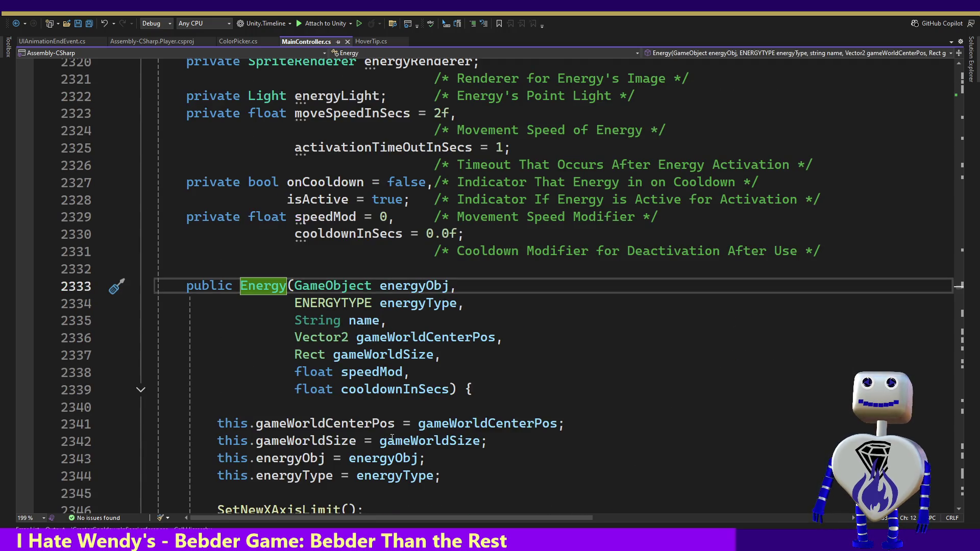
{"action": "double_click", "coordinate": [428, 440]}
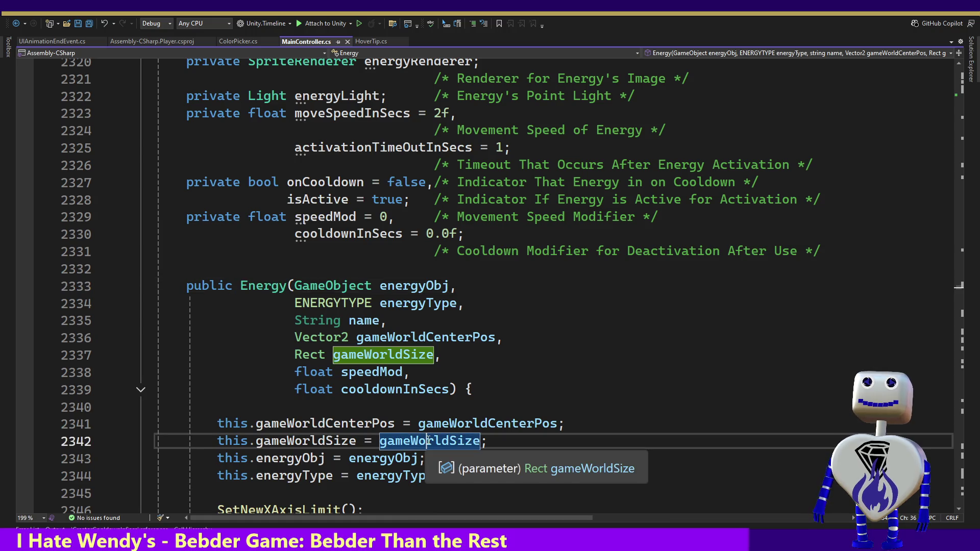
{"action": "key", "text": "Down"}
{"action": "key", "text": "Down"}
{"action": "key", "text": "Down"}
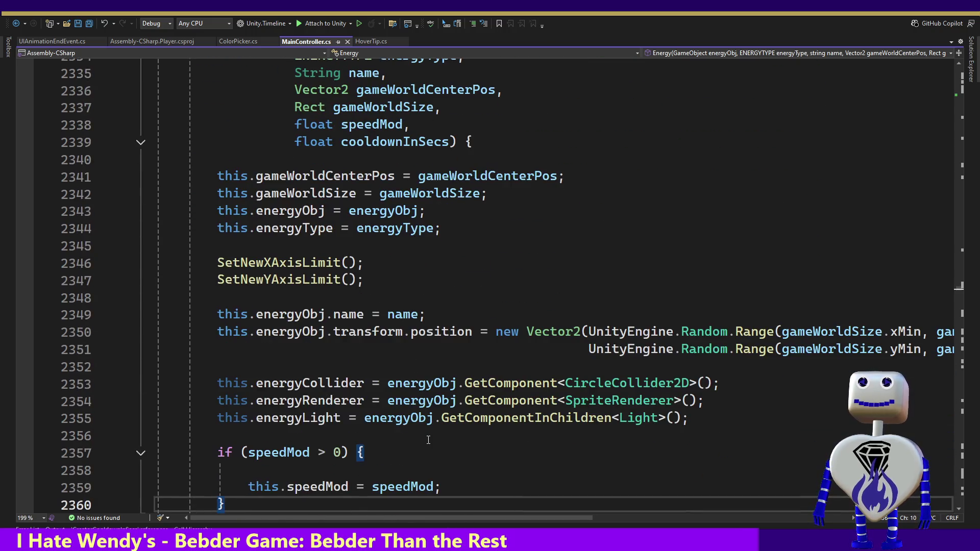
{"action": "mouse_move", "coordinate": [398, 212]}
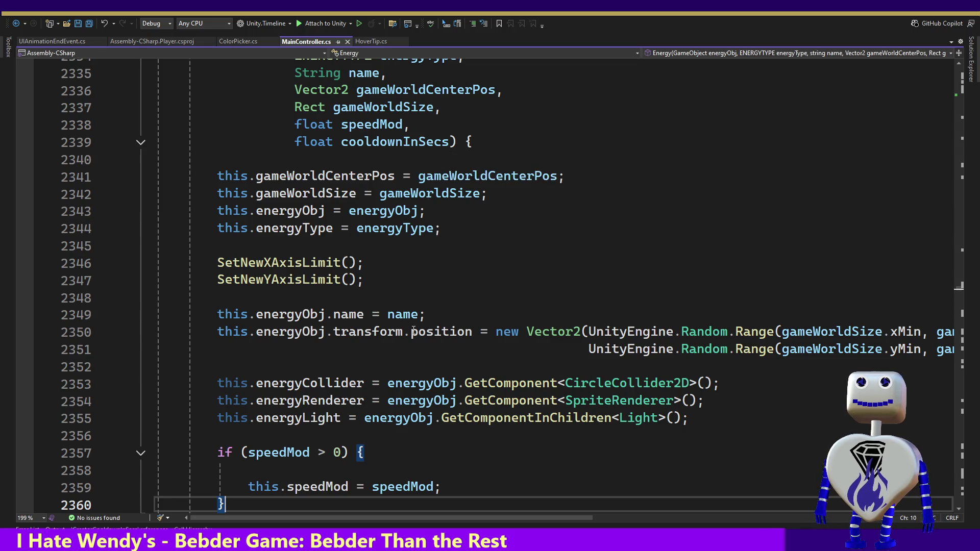
{"action": "key", "text": "Return"}
{"action": "type", "text": "else {"}
{"action": "key", "text": "Return"}
{"action": "type", "text": "/* TODO - Error ? */ }  if (cooldownInSecs > 0) {  this.cooldownInSecs = cooldownInSecs; } else {  /* TODO - Error ? */ }  /* Time That Energy Will Be Reactivated */ Utilities.SetTimer(name + \"reActivationTime\", DateTime.Now);"}
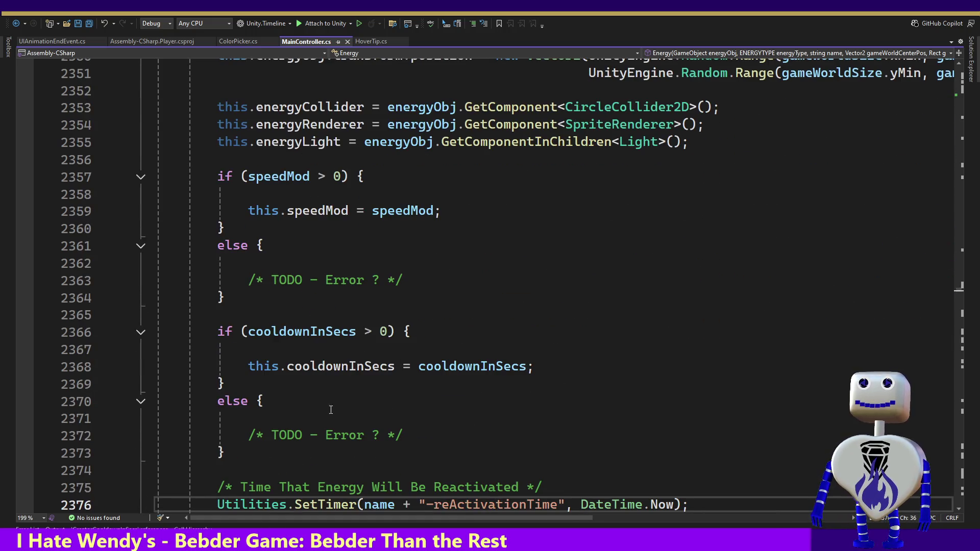
{"action": "left_click", "coordinate": [335, 366]}
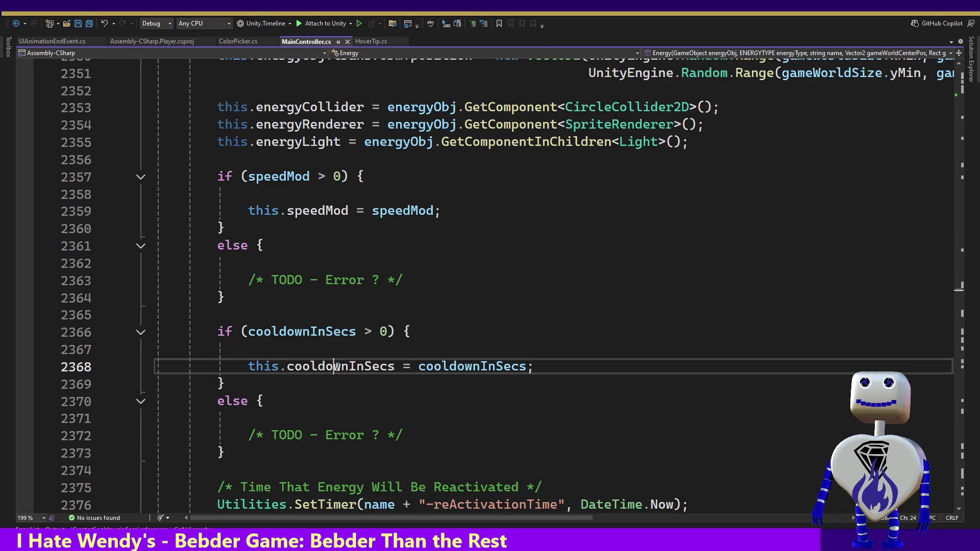
Step: Find all references to cooldownInSecs and jump to its line 2519 use in Deactivate()
{"action": "right_click", "coordinate": [337, 366]}
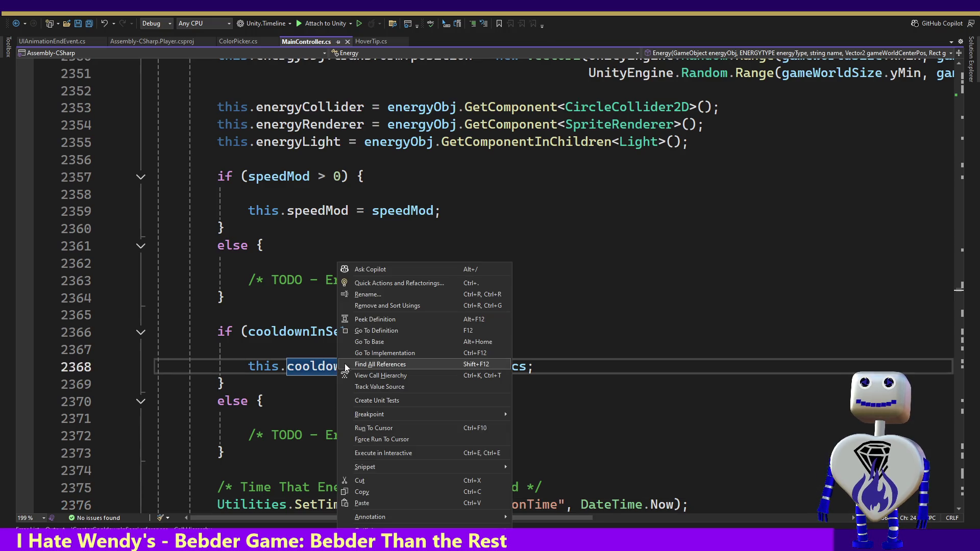
{"action": "left_click", "coordinate": [345, 363]}
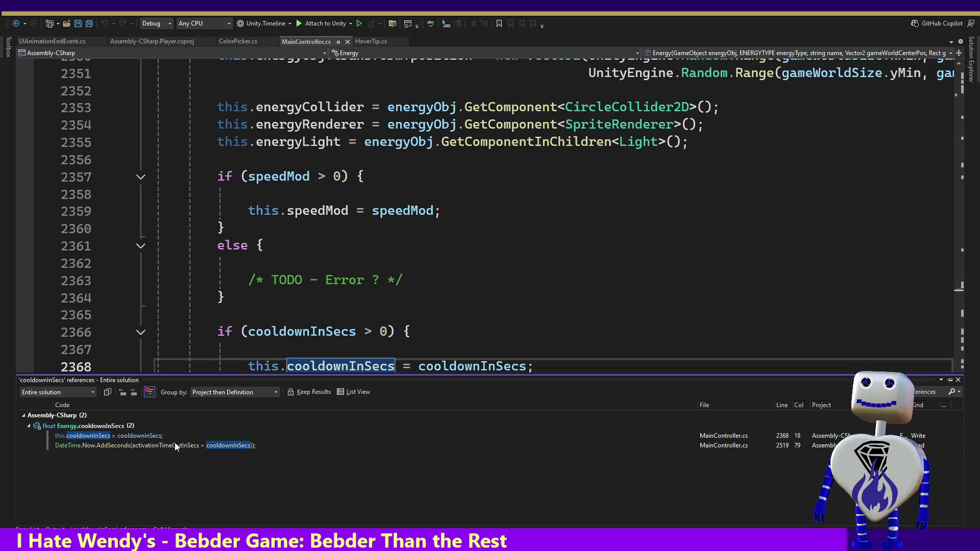
{"action": "left_click", "coordinate": [163, 443]}
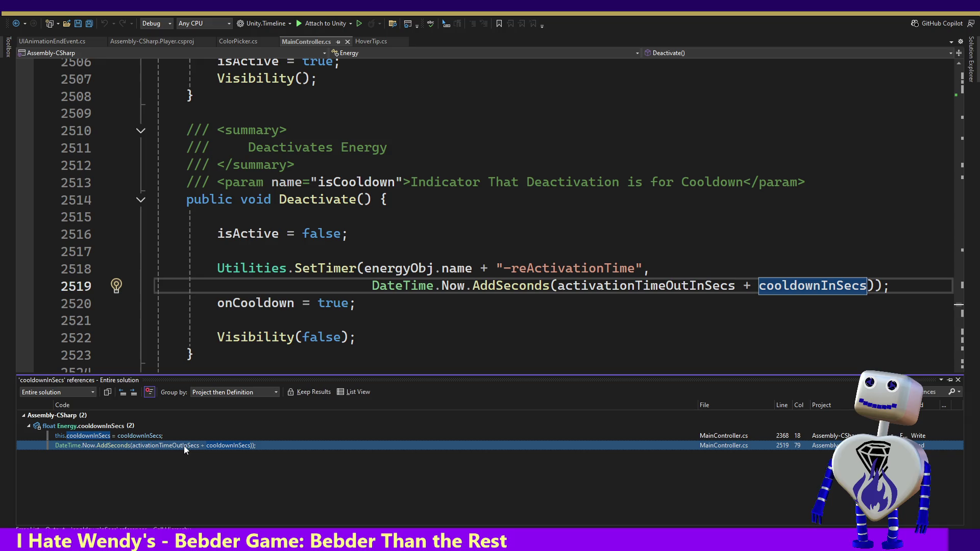
Step: Go to the definition of activationTimeOutInSecs, declared in Energy with value 1
{"action": "mouse_move", "coordinate": [176, 447]}
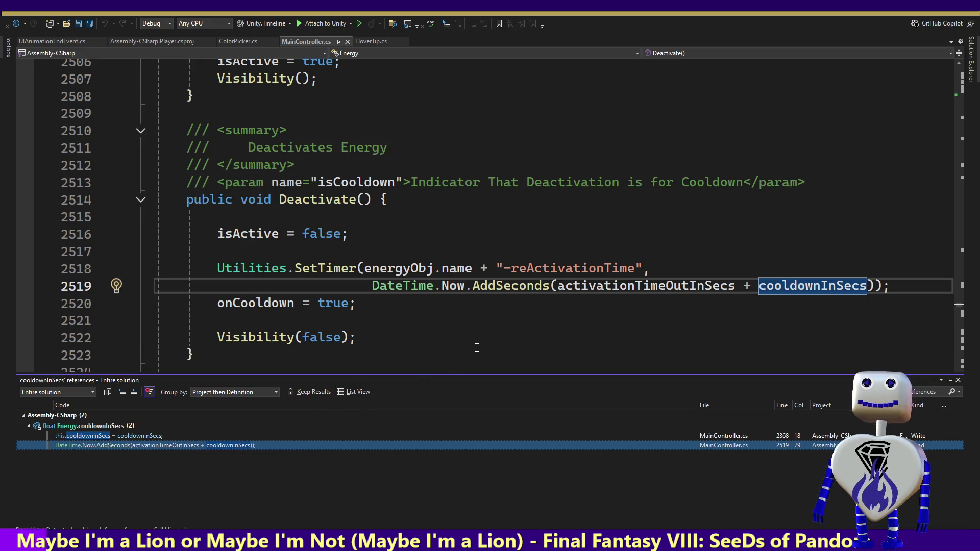
{"action": "double_click", "coordinate": [666, 286]}
{"action": "left_click", "coordinate": [665, 287], "text": "ctrl"}
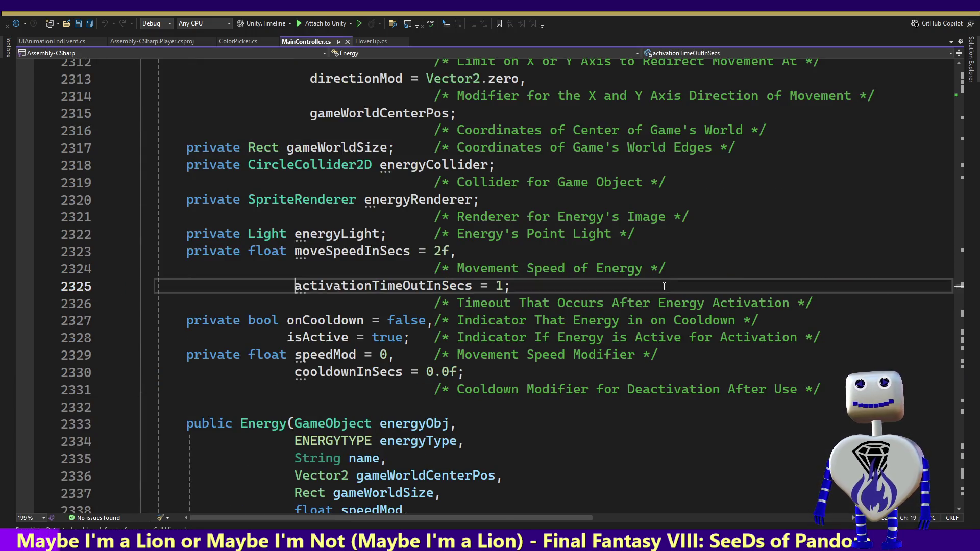
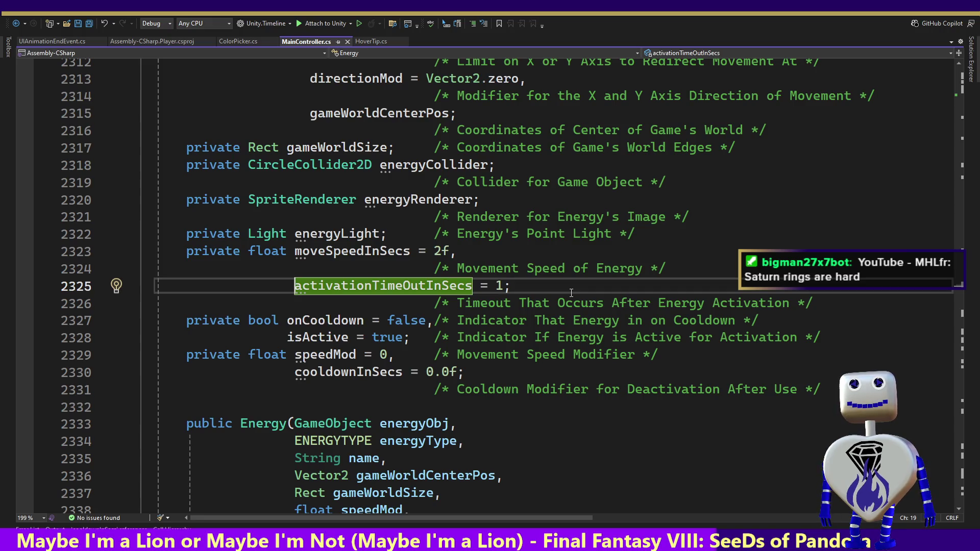
Step: Review MainController.cs's Energy fields, glancing at HoverTip.cs, then switch to the Unity editor
{"action": "left_click", "coordinate": [555, 407]}
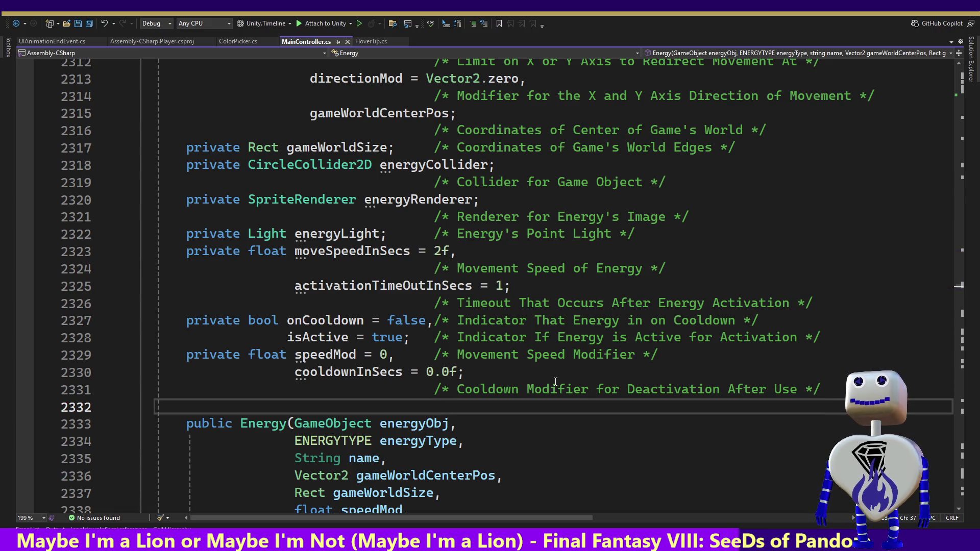
{"action": "key", "text": "ctrl+Tab"}
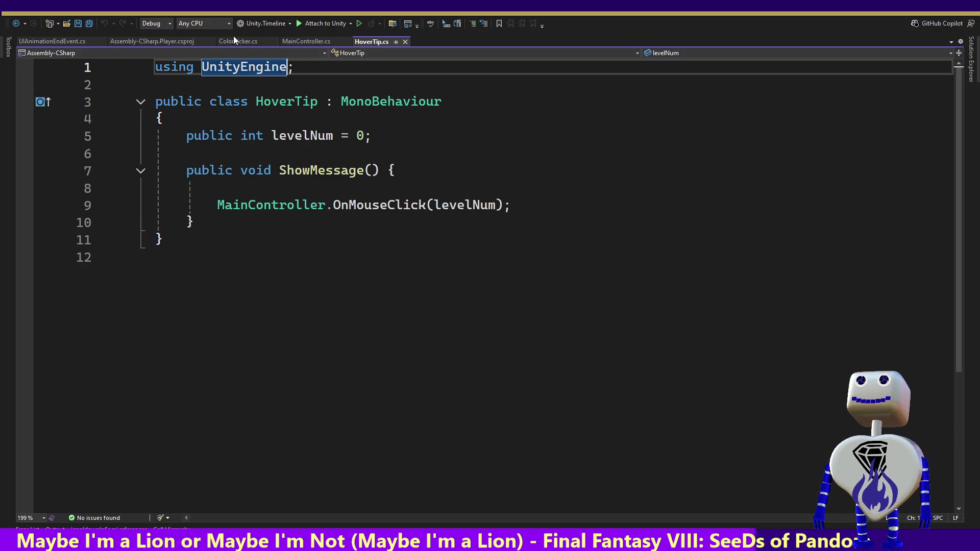
{"action": "left_click", "coordinate": [304, 41]}
{"action": "left_click", "coordinate": [464, 269]}
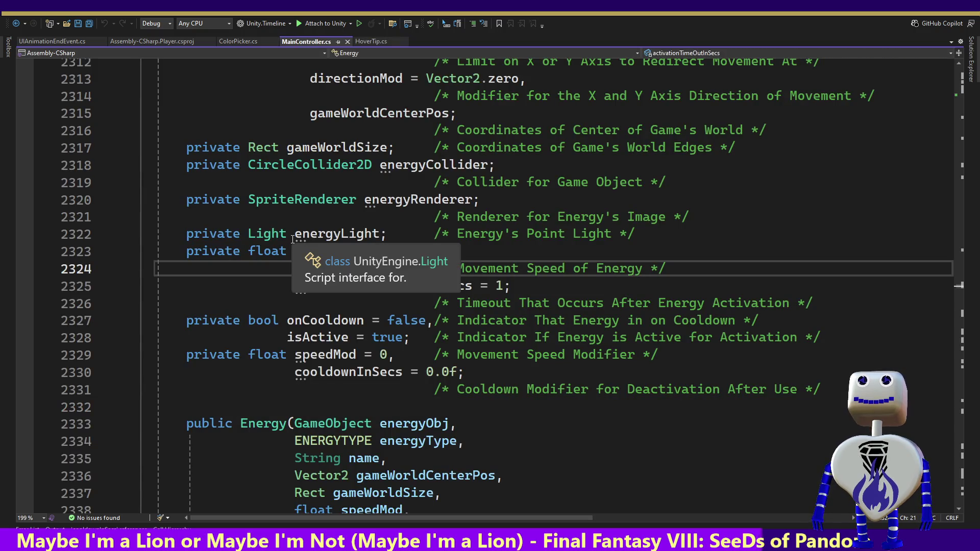
{"action": "key", "text": "alt+Tab"}
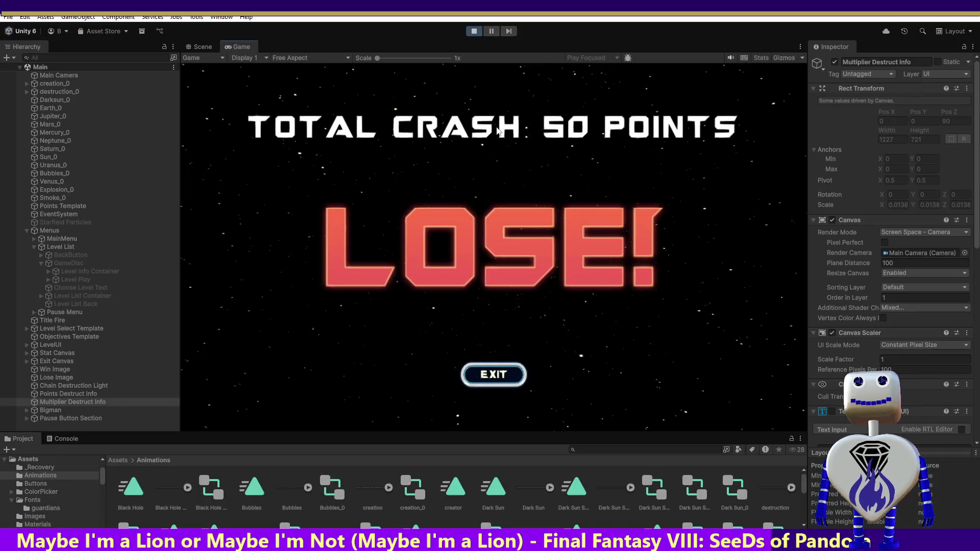
Step: Stop and restart the game in play mode, then get past the title menu
{"action": "left_click", "coordinate": [473, 31]}
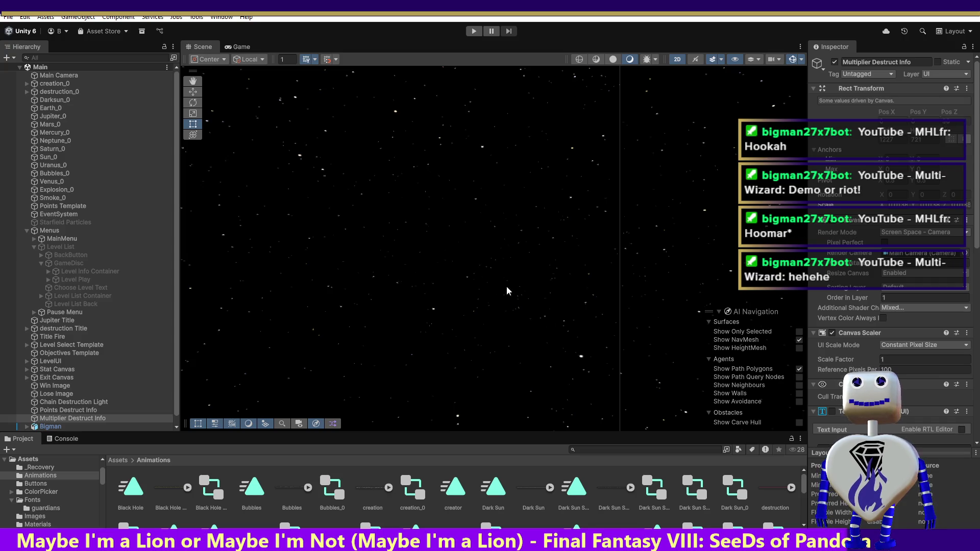
{"action": "left_click", "coordinate": [473, 31]}
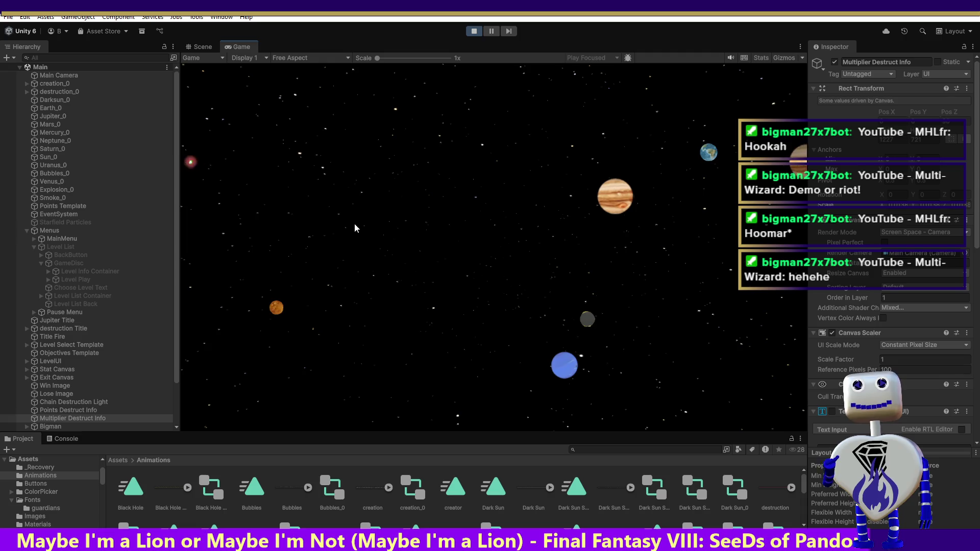
{"action": "key", "text": "Return"}
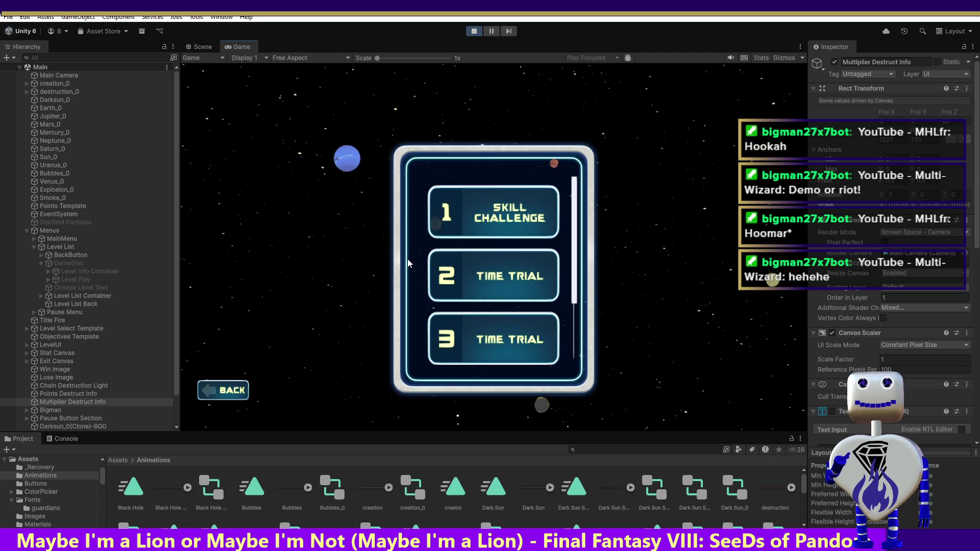
Step: Check the details of level 1 Skill Challenge, the Time Trial levels and level 4 Skill Challenge
{"action": "scroll", "coordinate": [578, 245], "scroll_direction": "down", "scroll_amount": 3}
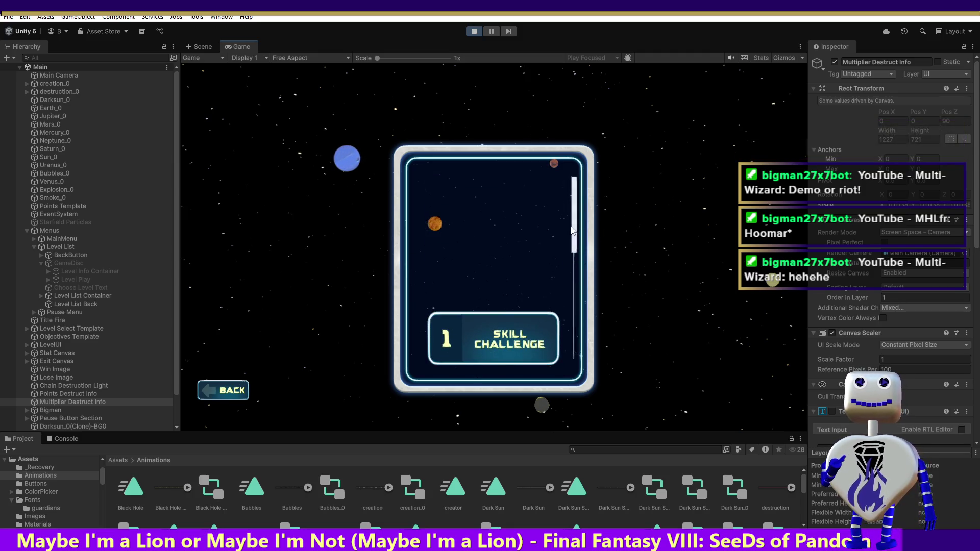
{"action": "left_click", "coordinate": [521, 333]}
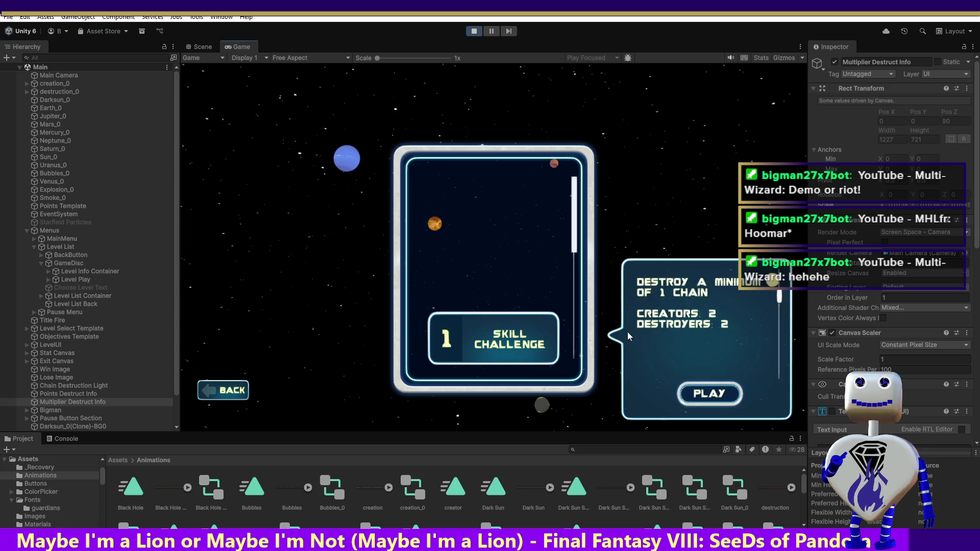
{"action": "scroll", "coordinate": [526, 275], "scroll_direction": "down", "scroll_amount": 3}
{"action": "left_click", "coordinate": [522, 273]}
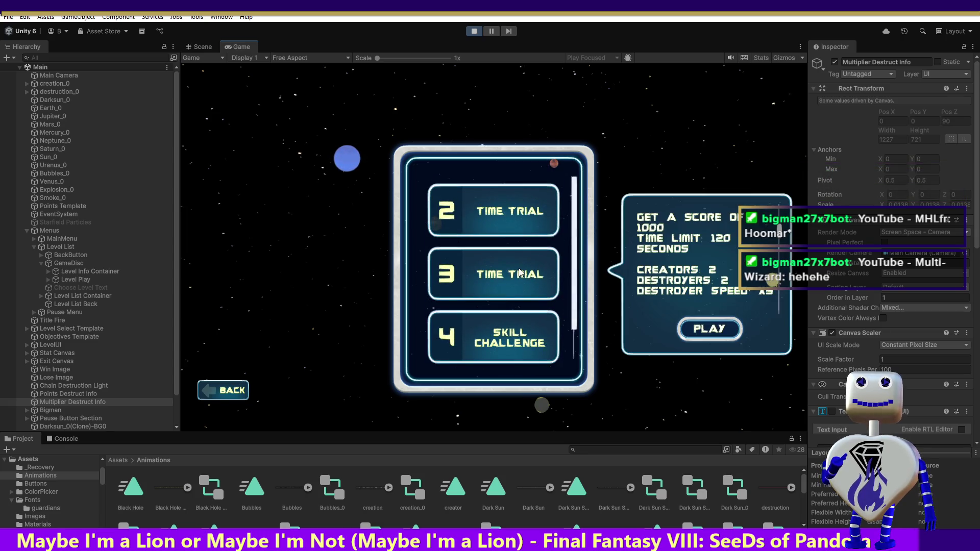
{"action": "left_click", "coordinate": [505, 330]}
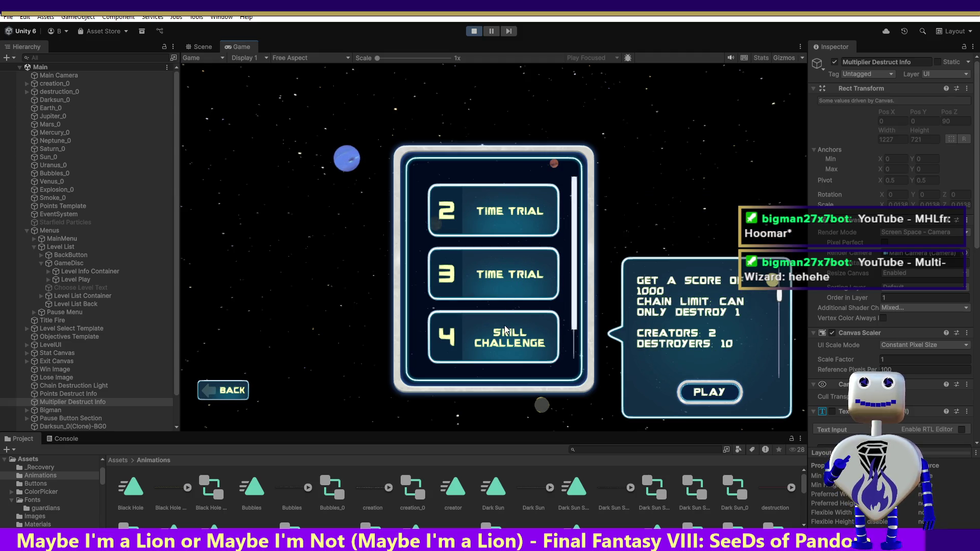
{"action": "left_click", "coordinate": [521, 284]}
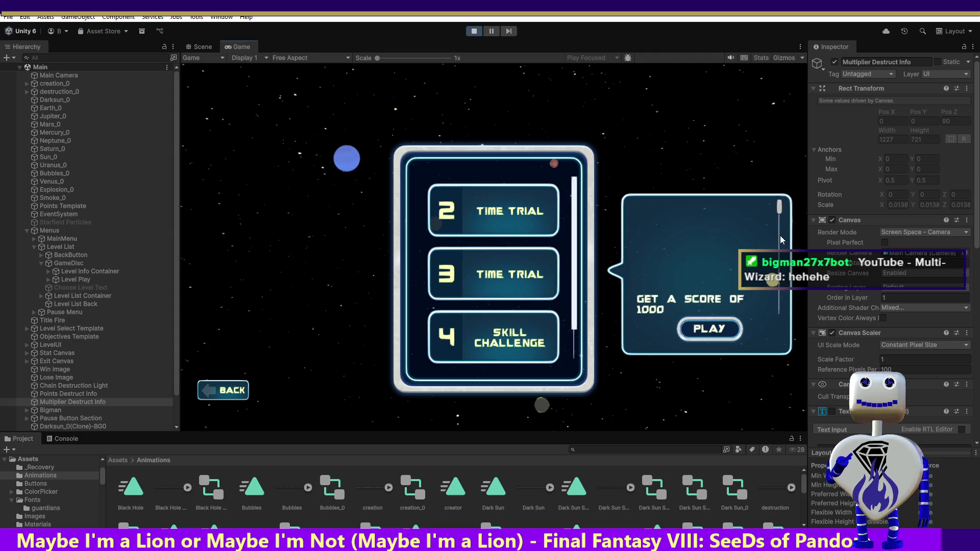
{"action": "scroll", "coordinate": [770, 279], "scroll_direction": "down", "scroll_amount": 2}
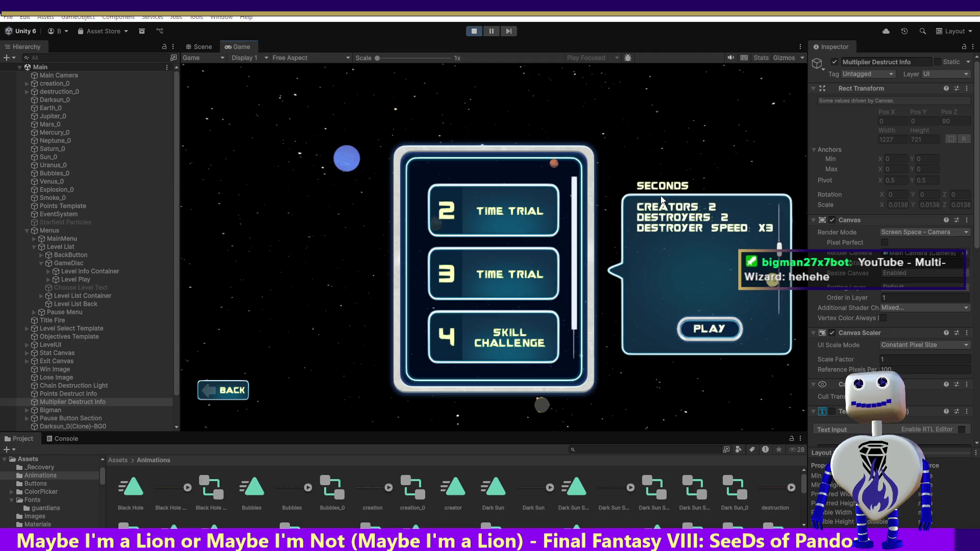
{"action": "key", "text": "alt+Tab"}
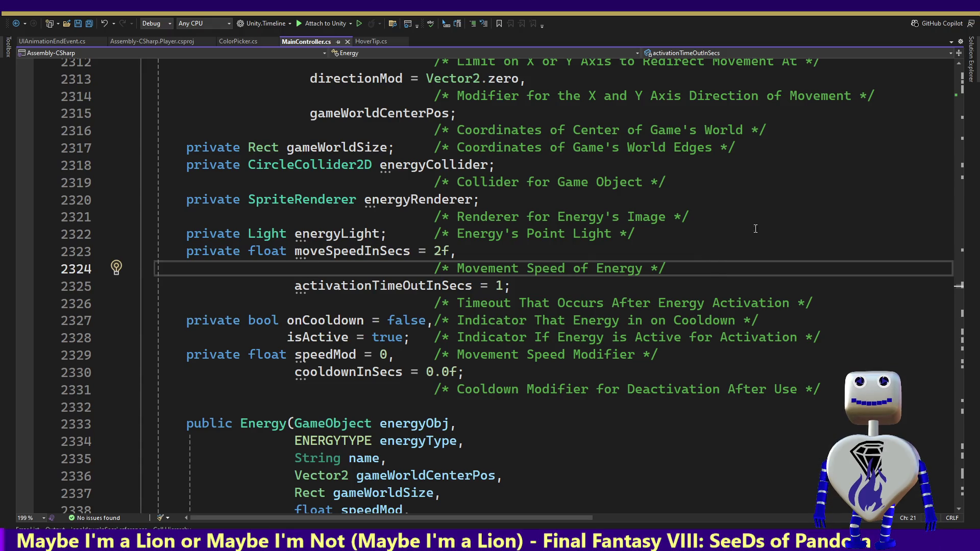
Step: Scroll MainController.cs from line 2312 up to the field declarations around line 58
{"action": "left_click_drag", "start_coordinate": [960, 289], "coordinate": [977, 77]}
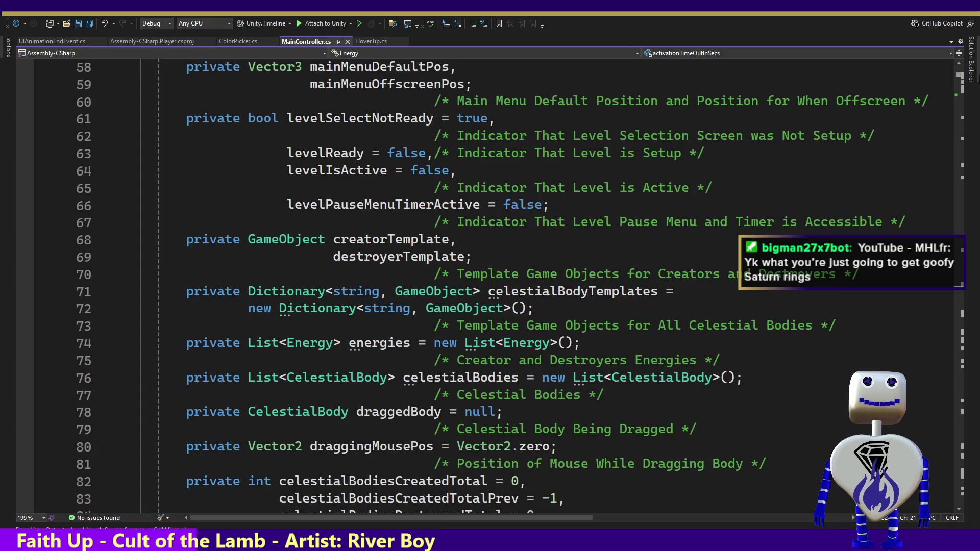
Step: Scroll past the field declarations down to the AddLevelSettingValue calls around line 290
{"action": "scroll", "coordinate": [490, 286], "scroll_direction": "down", "scroll_amount": 10}
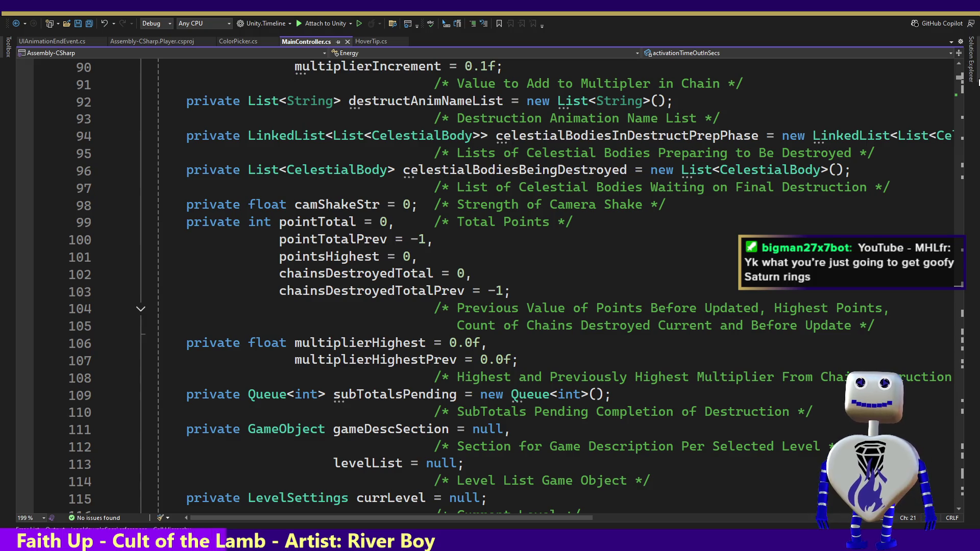
{"action": "scroll", "coordinate": [490, 286], "scroll_direction": "down", "scroll_amount": 9}
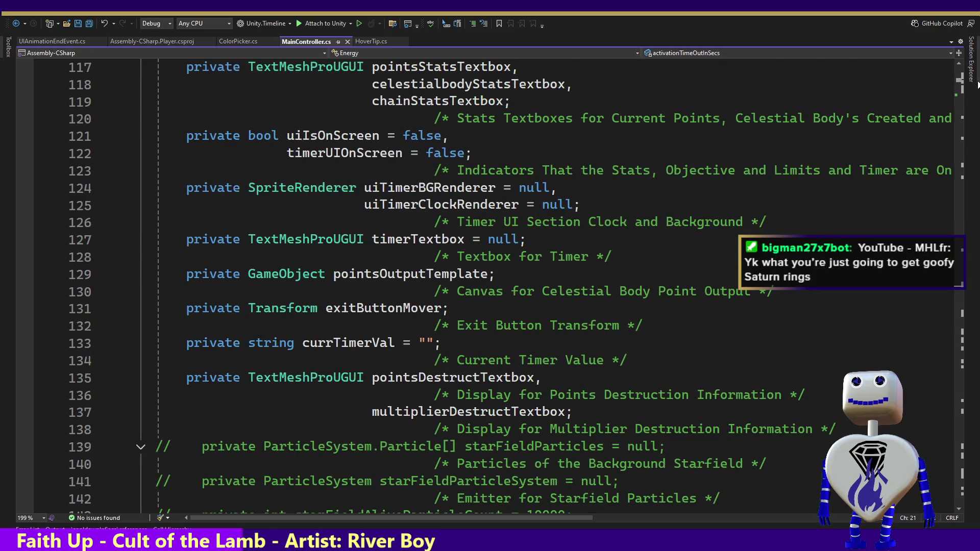
{"action": "scroll", "coordinate": [490, 286], "scroll_direction": "down", "scroll_amount": 2}
{"action": "left_click_drag", "start_coordinate": [977, 86], "coordinate": [979, 99]}
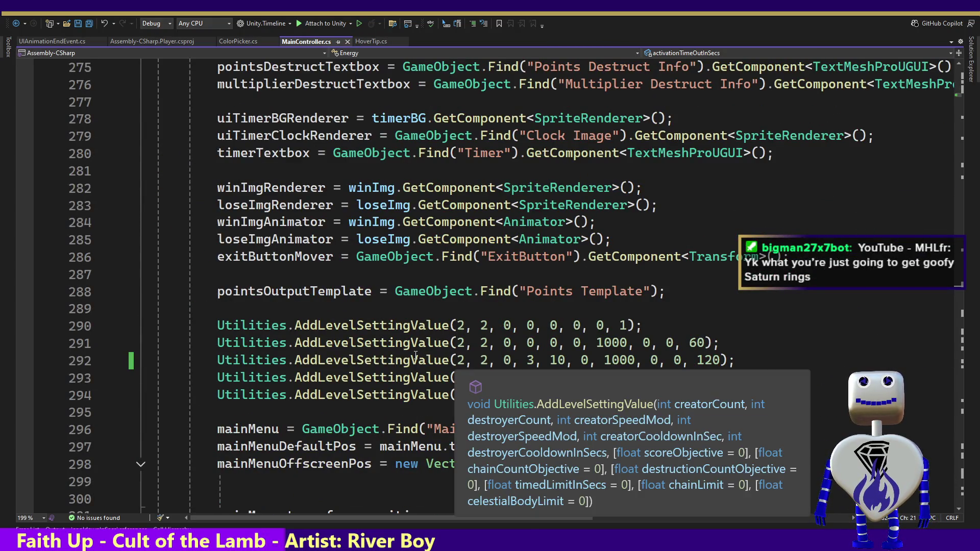
Step: On line 292, check AddLevelSettingValue's Quick Info, select the value 10, and go to its definition
{"action": "left_click", "coordinate": [433, 359]}
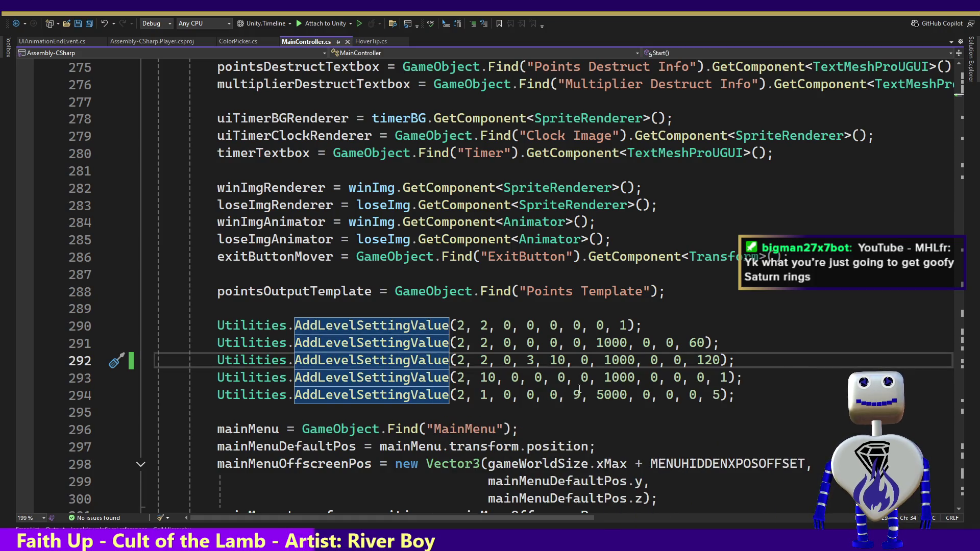
{"action": "mouse_move", "coordinate": [411, 361]}
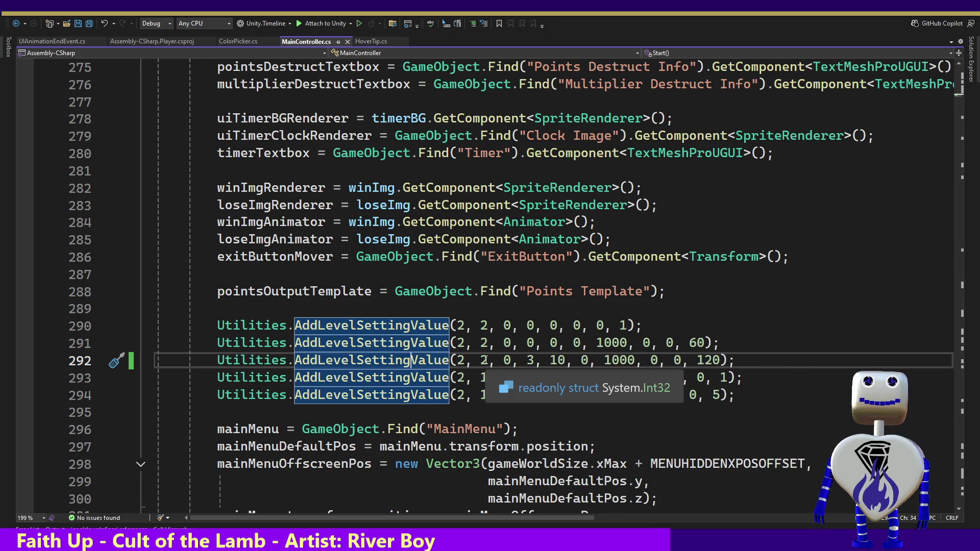
{"action": "double_click", "coordinate": [557, 360]}
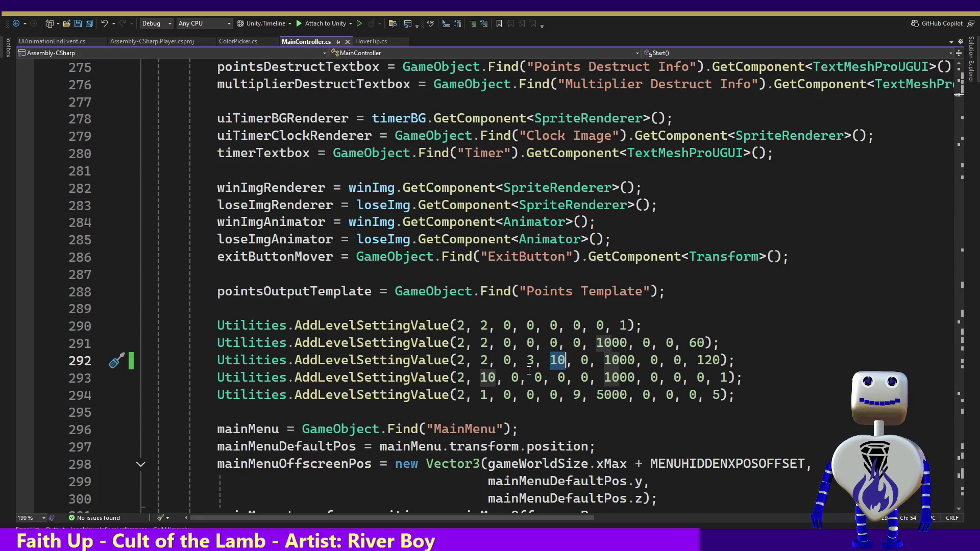
{"action": "left_click", "coordinate": [401, 360], "text": "ctrl"}
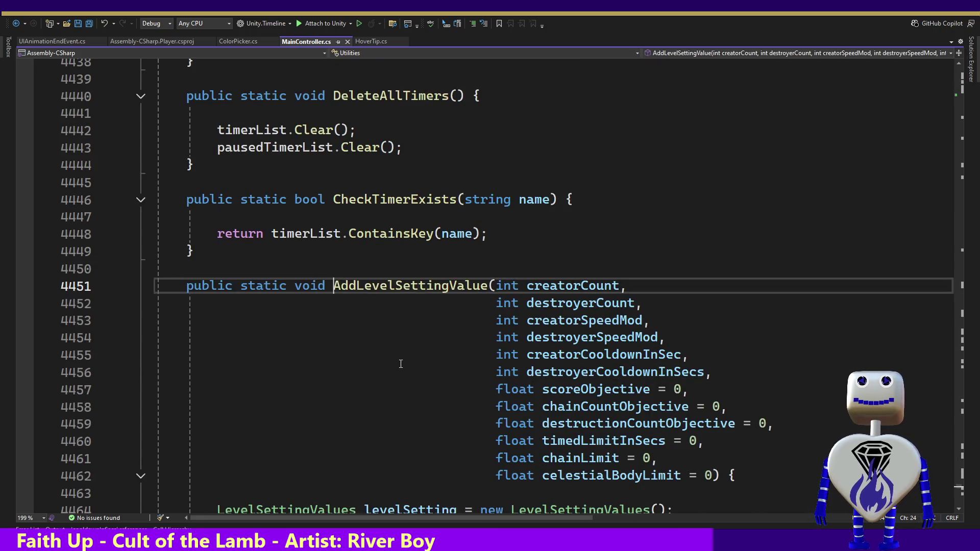